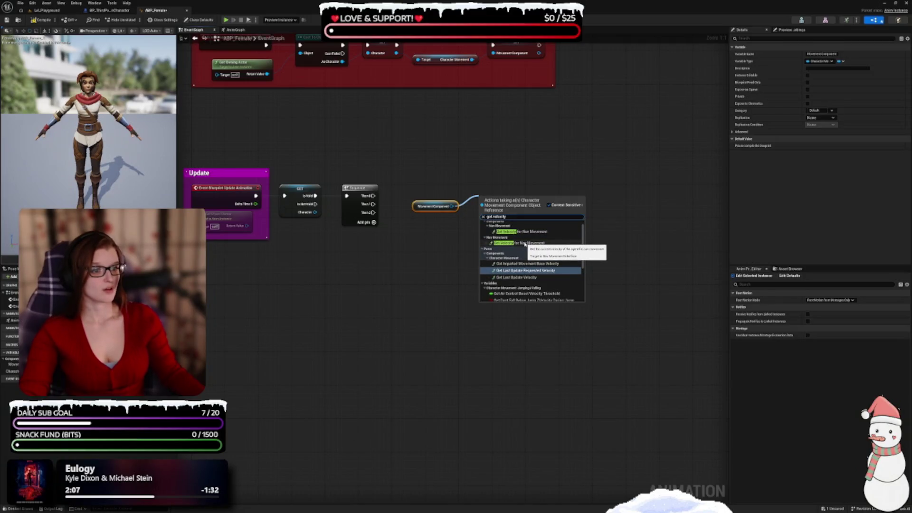
Step: Add Get Velocity from the Movement Component, feeding SET Velocity, Vector Length XY and SET Ground Speed
scroll(524, 244, down, 3)
scroll(523, 245, down, 3)
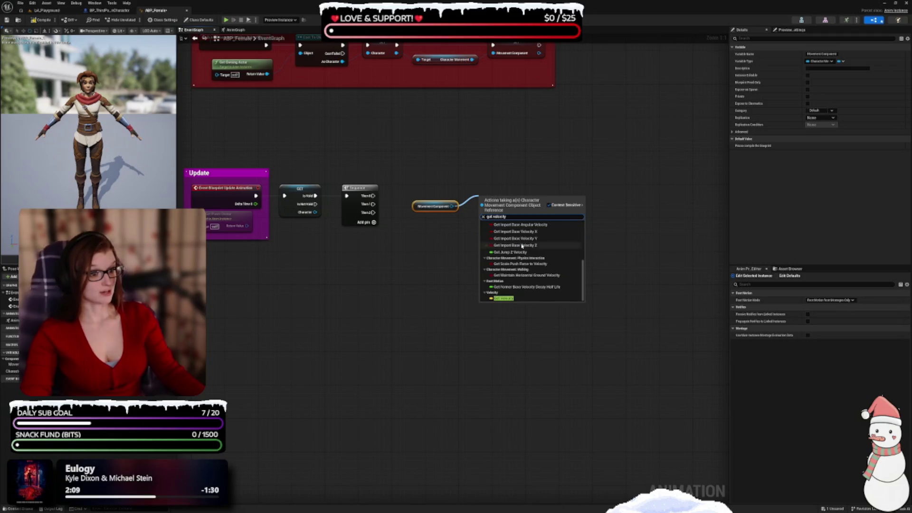
click(503, 298)
mouse_move(502, 198)
mouse_down()
mouse_move(491, 209)
mouse_move(528, 195)
mouse_move(506, 178)
mouse_move(520, 151)
mouse_move(527, 163)
mouse_up()
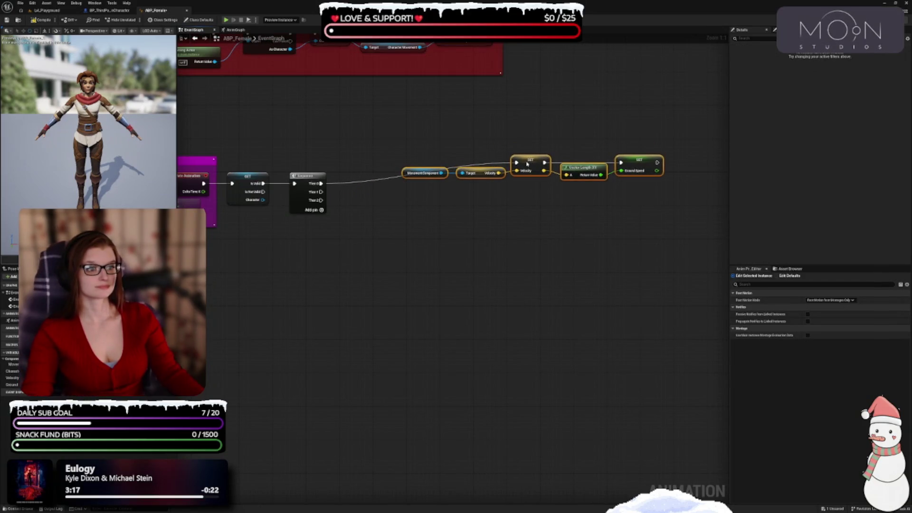
drag(415, 205, 420, 223)
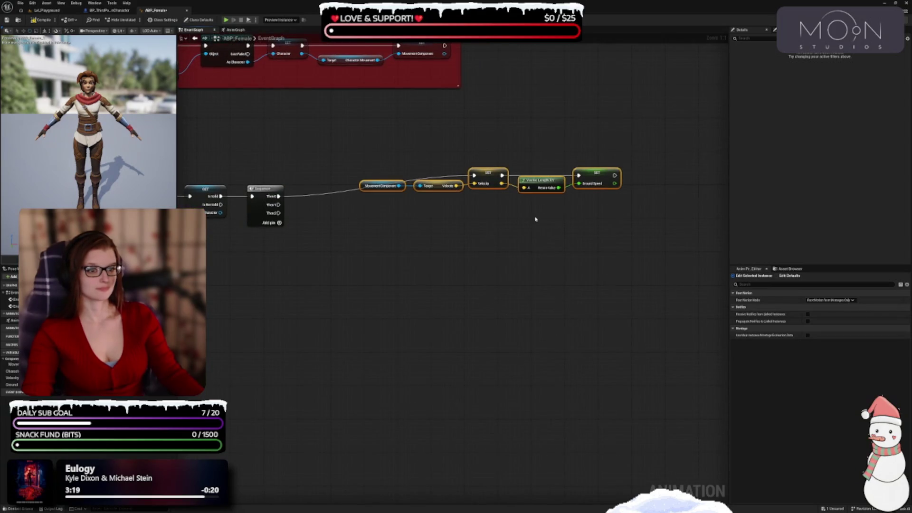
drag(536, 219, 444, 218)
drag(503, 218, 428, 200)
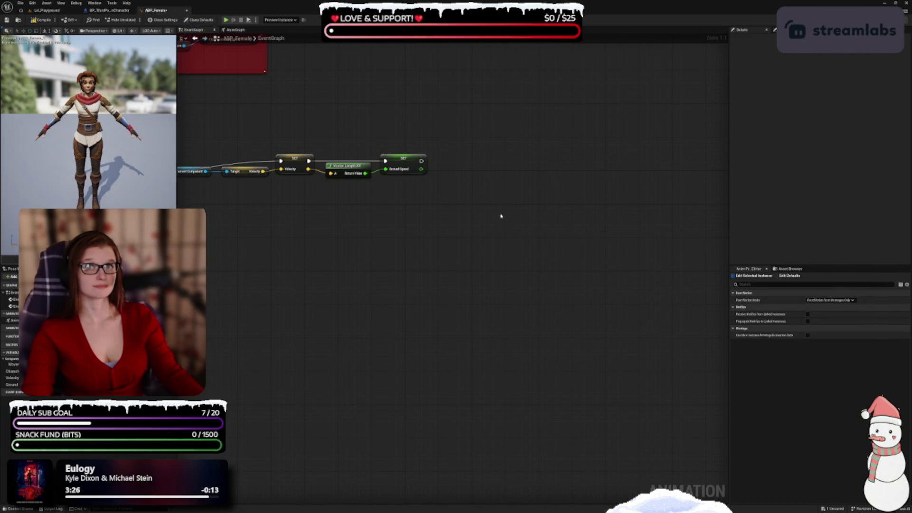
Step: Add a Character getter with a Get Actor Rotation node
mouse_move(494, 210)
mouse_down()
mouse_move(505, 206)
mouse_move(426, 197)
mouse_up()
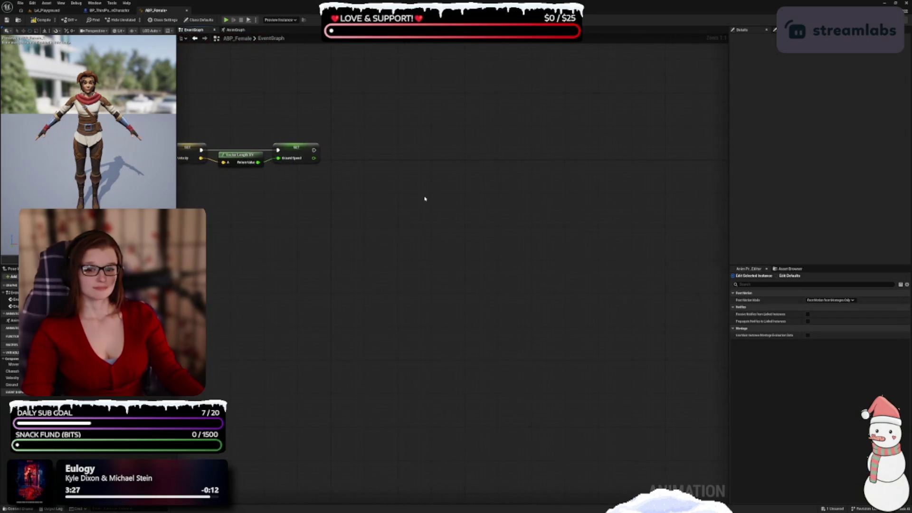
mouse_move(11, 372)
mouse_down()
mouse_move(381, 252)
mouse_move(383, 242)
mouse_move(493, 244)
mouse_move(430, 229)
mouse_up()
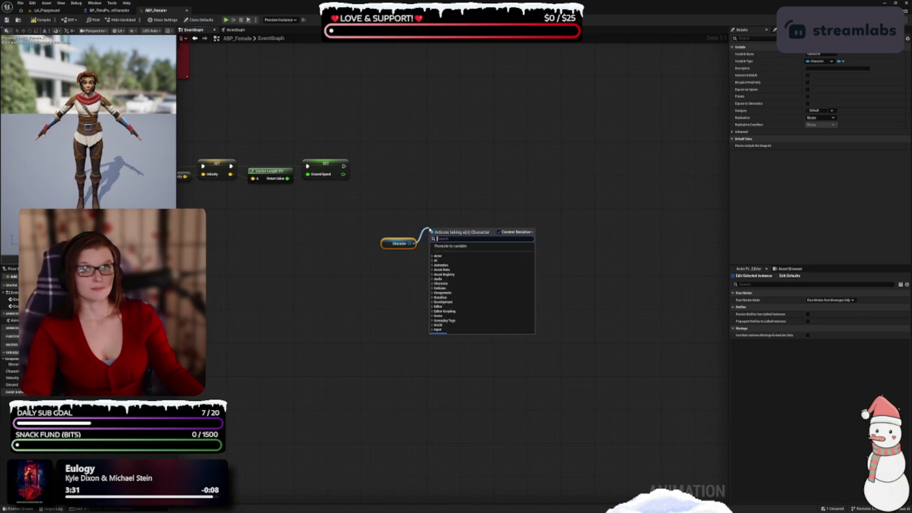
text(get actor ro)
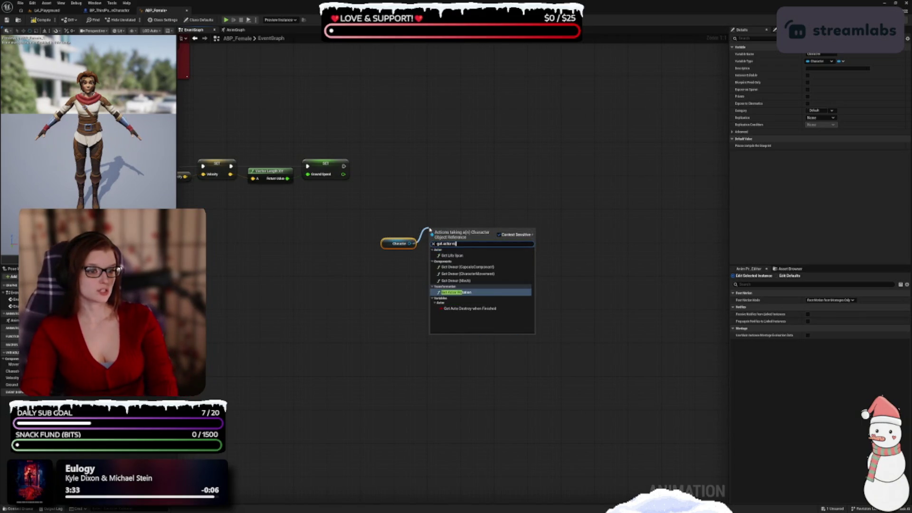
key(Return)
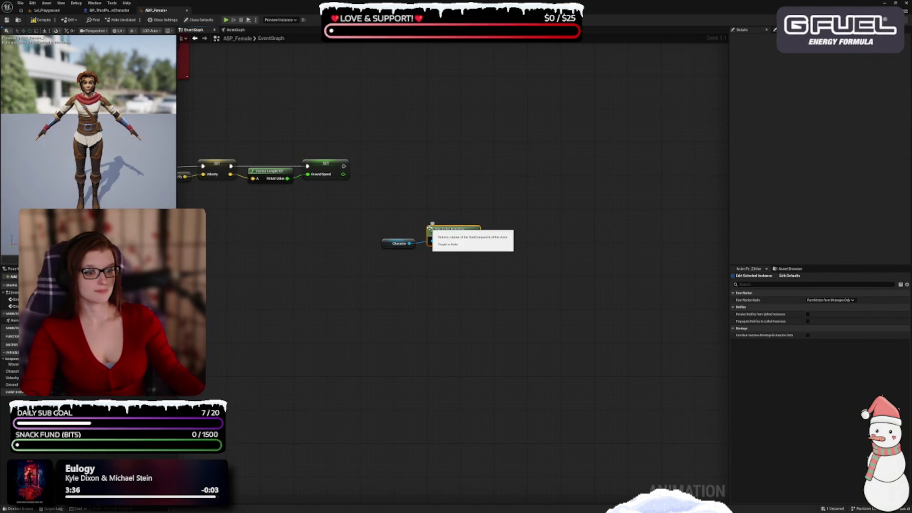
Step: Create Calculate Direction from the actor rotation and plug the Velocity getter into it
mouse_move(474, 241)
mouse_down()
mouse_move(558, 243)
mouse_move(553, 204)
mouse_up()
text(calcu)
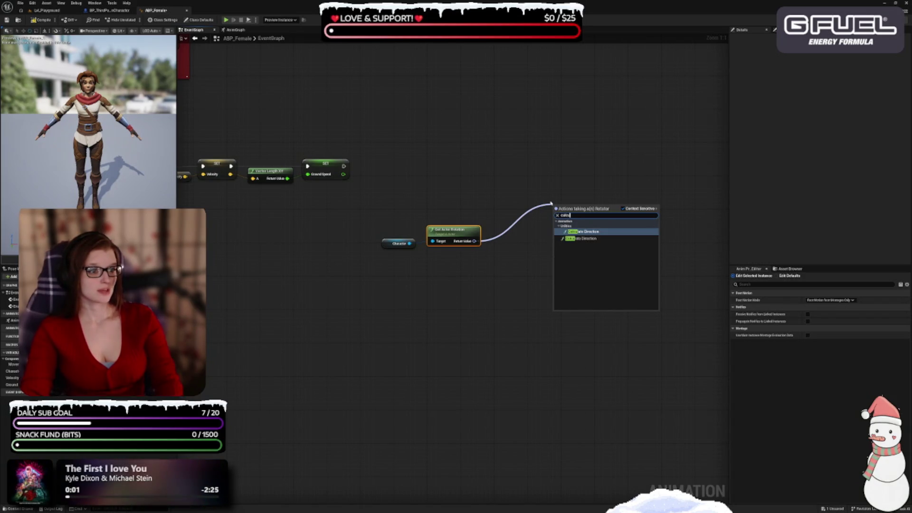
key(Return)
drag(564, 206, 530, 202)
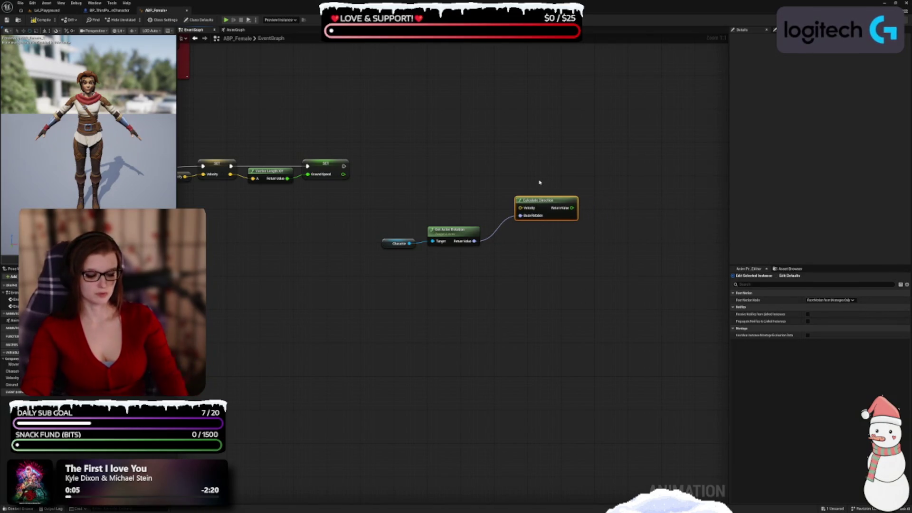
key(Delete)
mouse_move(474, 241)
mouse_down()
mouse_move(547, 240)
mouse_move(515, 209)
mouse_up()
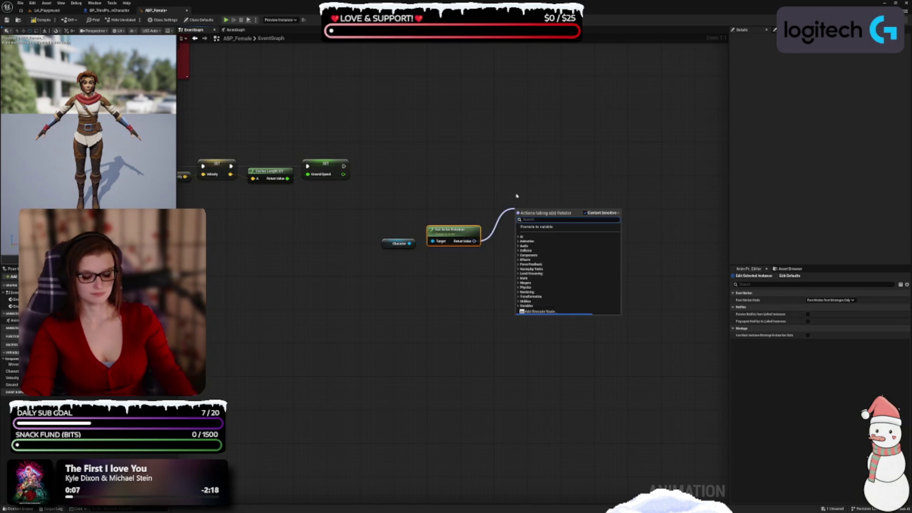
text(calc)
key(Return)
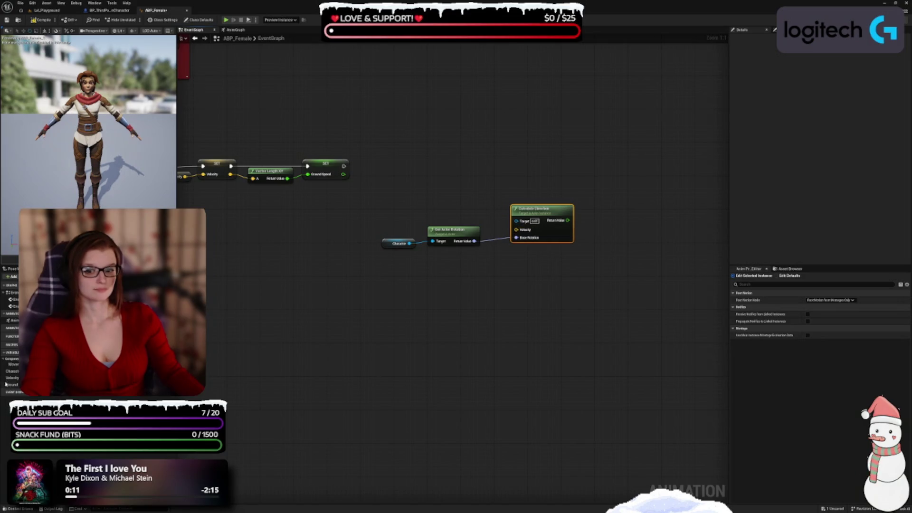
mouse_move(12, 378)
mouse_down()
mouse_move(448, 264)
mouse_move(516, 230)
mouse_move(454, 219)
mouse_up()
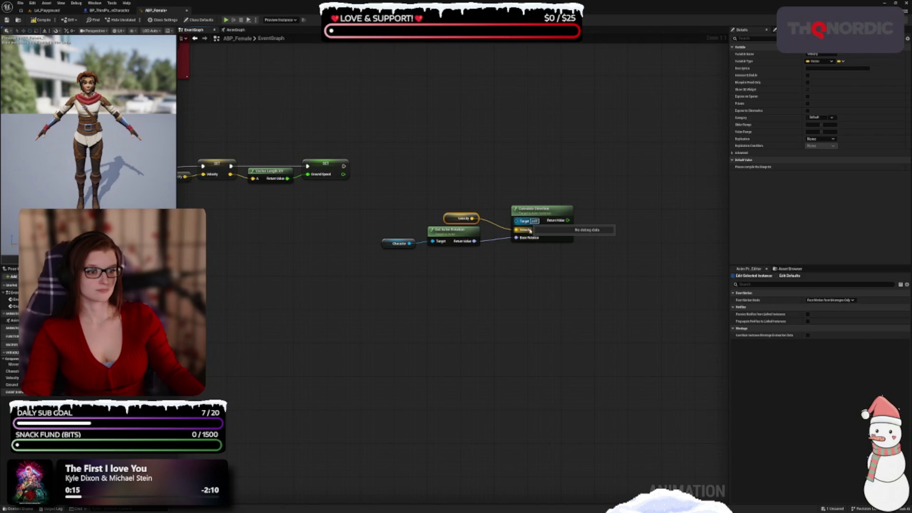
drag(532, 217, 510, 204)
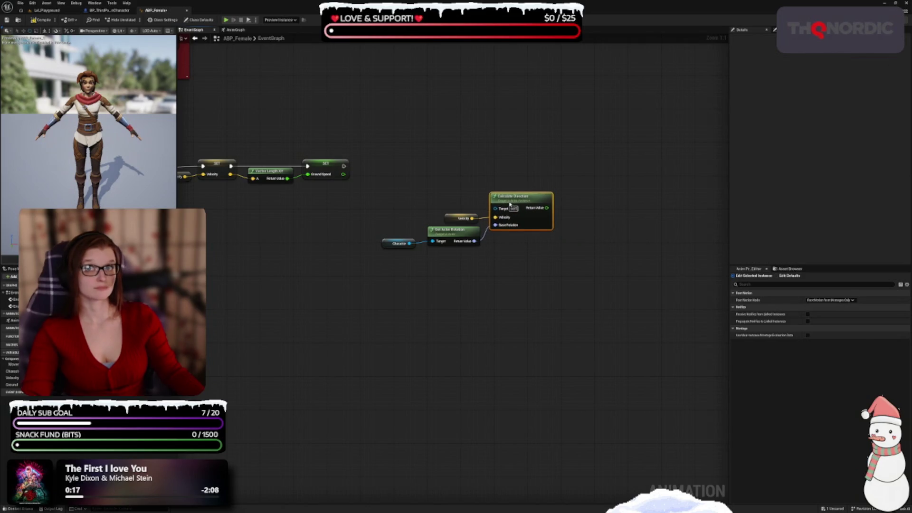
mouse_move(593, 208)
mouse_down()
mouse_move(431, 190)
mouse_move(471, 196)
mouse_move(430, 230)
mouse_move(425, 224)
mouse_up()
Step: Add a Clamp Axis node for the direction result
text(clamp)
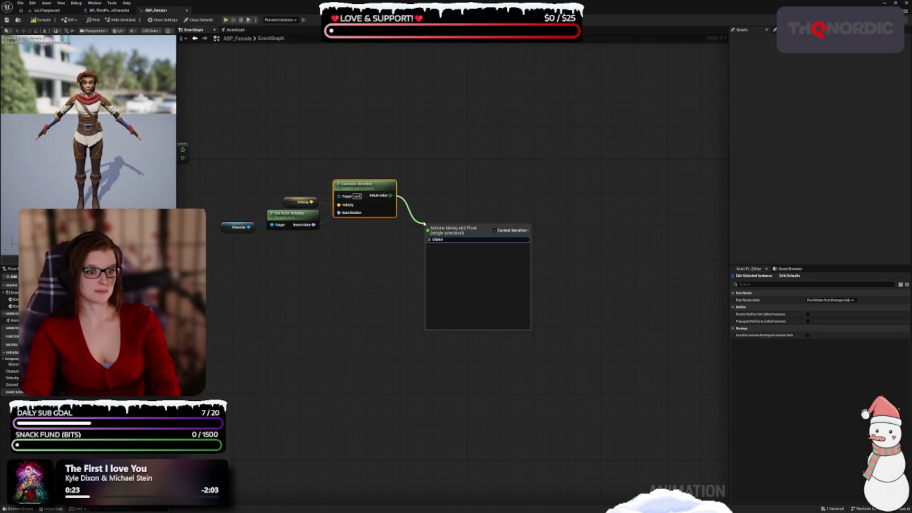
key(BackSpace)
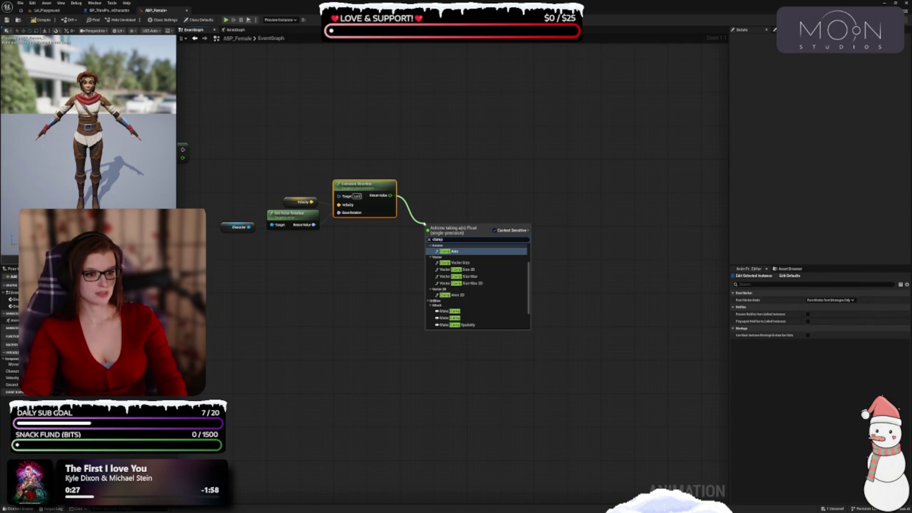
scroll(456, 281, down, 3)
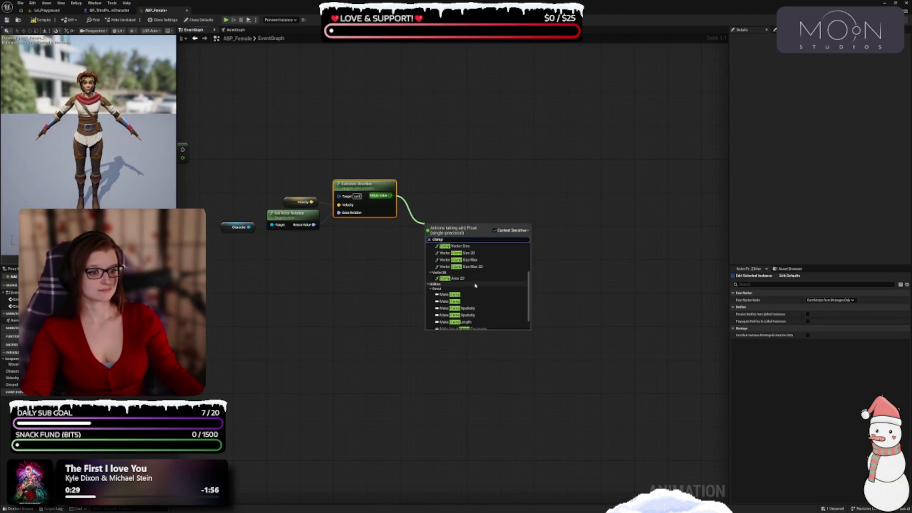
scroll(498, 280, up, 3)
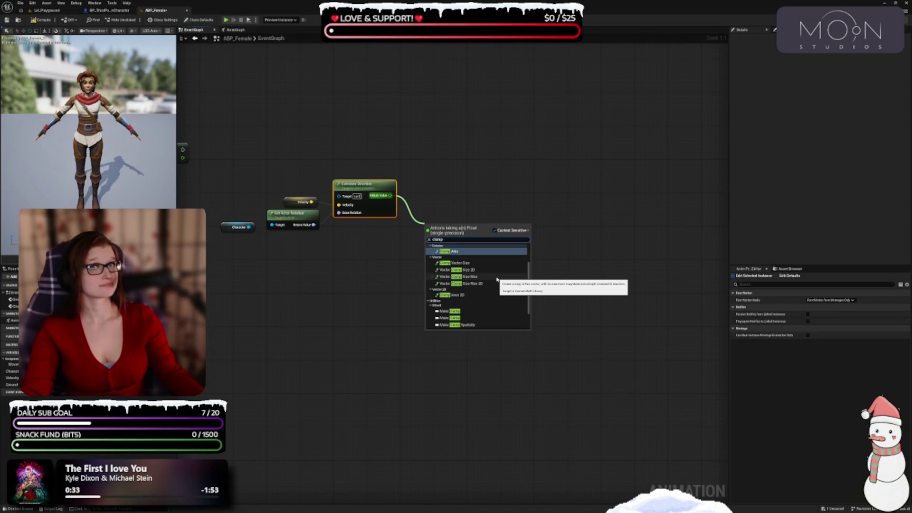
click(459, 252)
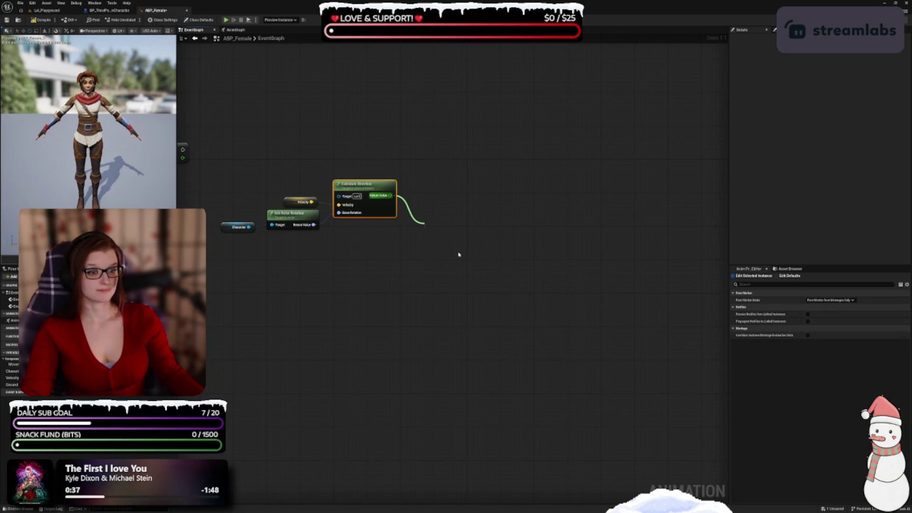
Step: Replace the Clamp Axis node with a Select node fed by Calculate Direction's result
key(Delete)
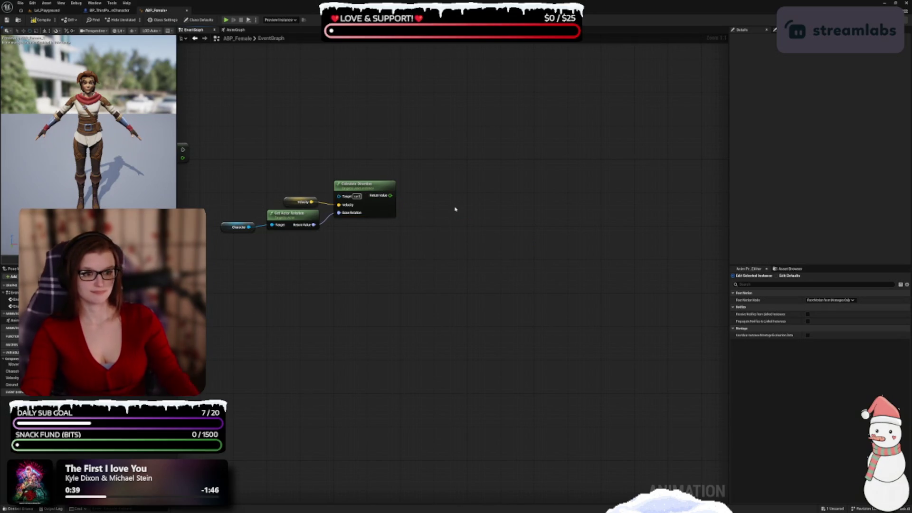
drag(463, 228, 448, 228)
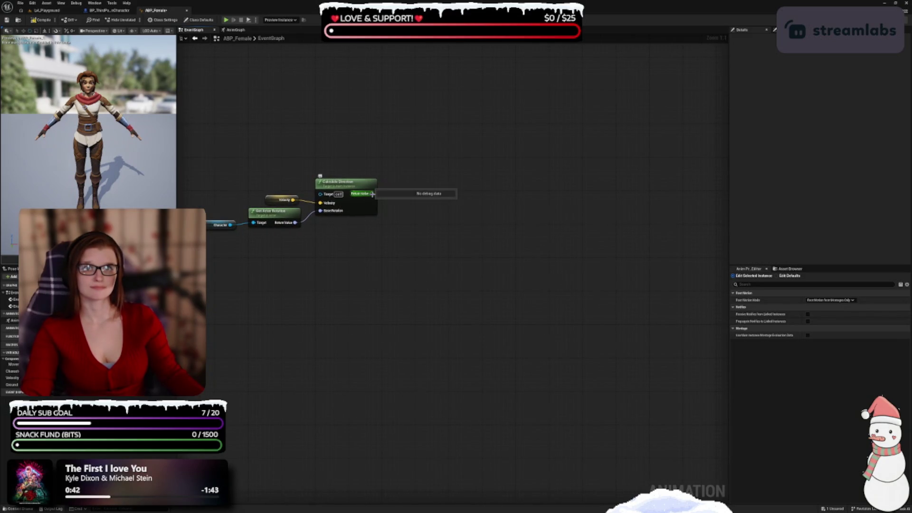
drag(372, 194, 460, 195)
text(s)
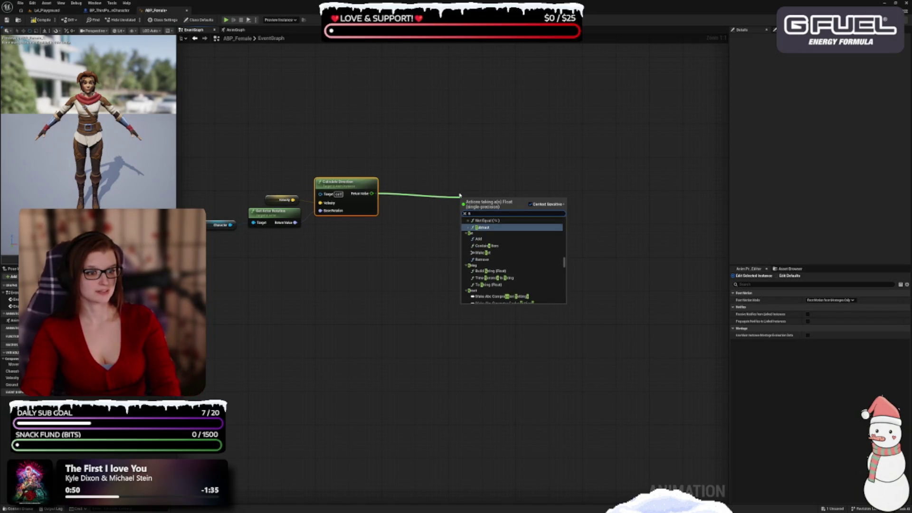
text(elect)
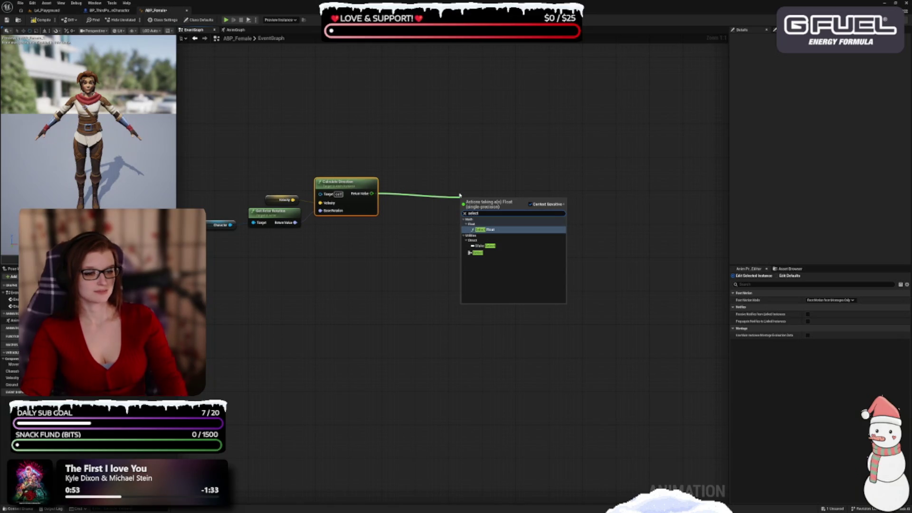
key(Down)
key(Down)
key(Return)
mouse_move(460, 197)
mouse_down()
mouse_move(498, 217)
mouse_move(439, 250)
mouse_up()
Step: Add a Clamp (Float) with Max 45 fed by the direction, plus a Movement Component getter
text(clamp)
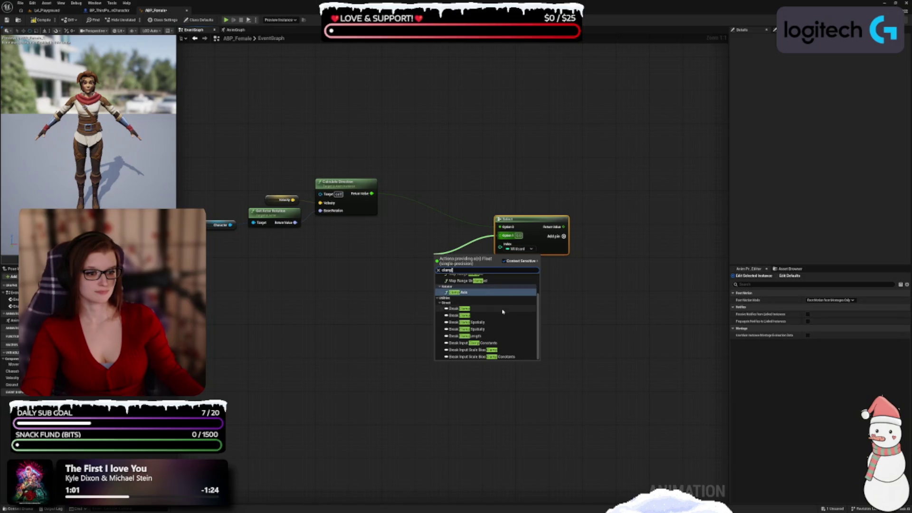
scroll(501, 304, up, 2)
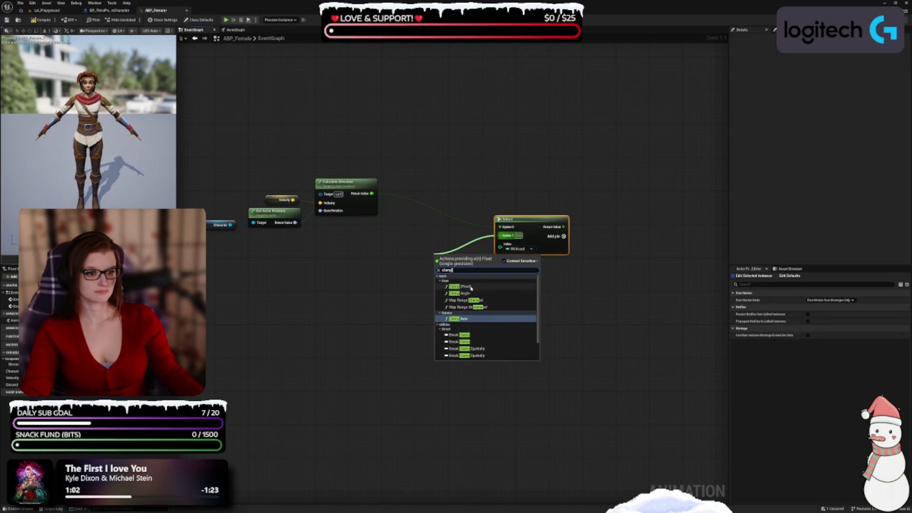
click(496, 287)
drag(477, 286, 460, 274)
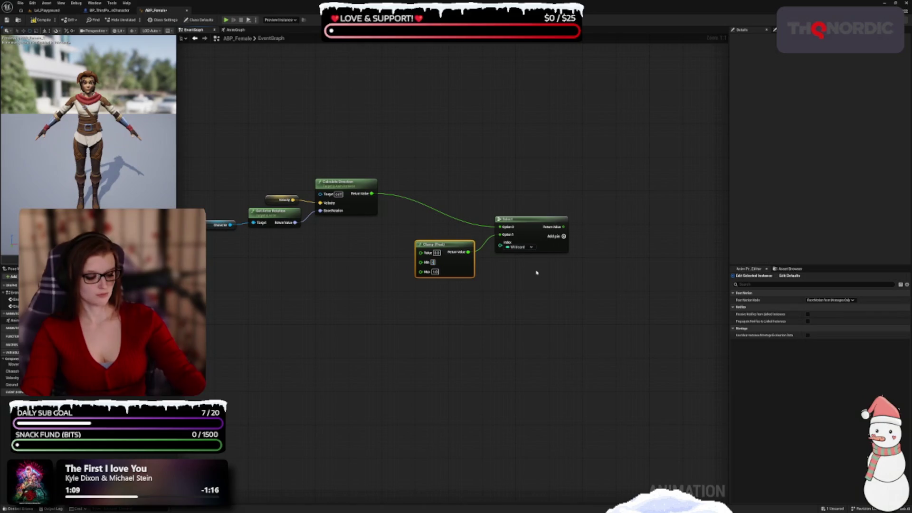
text(45)
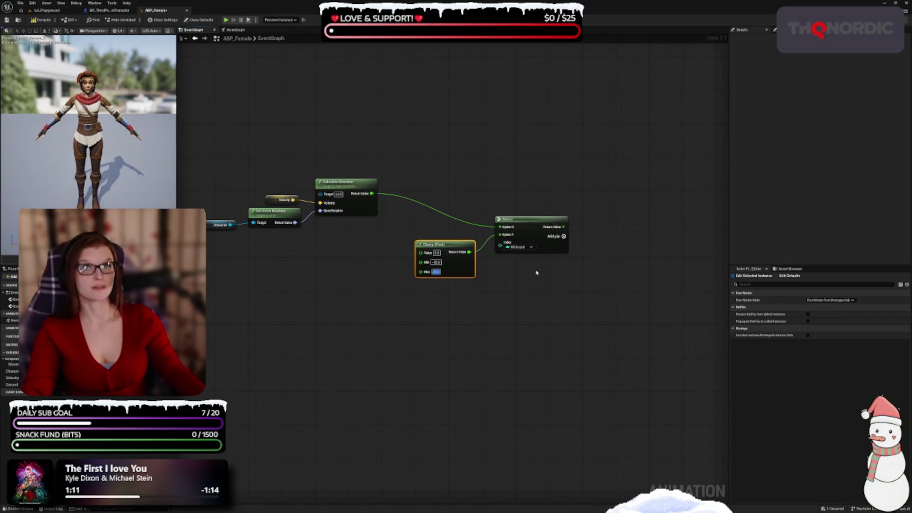
drag(372, 193, 422, 254)
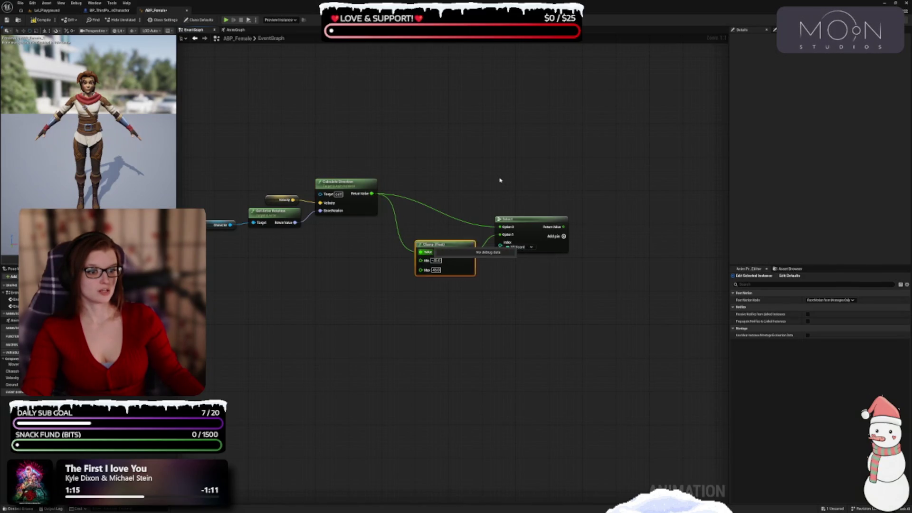
drag(453, 248, 487, 256)
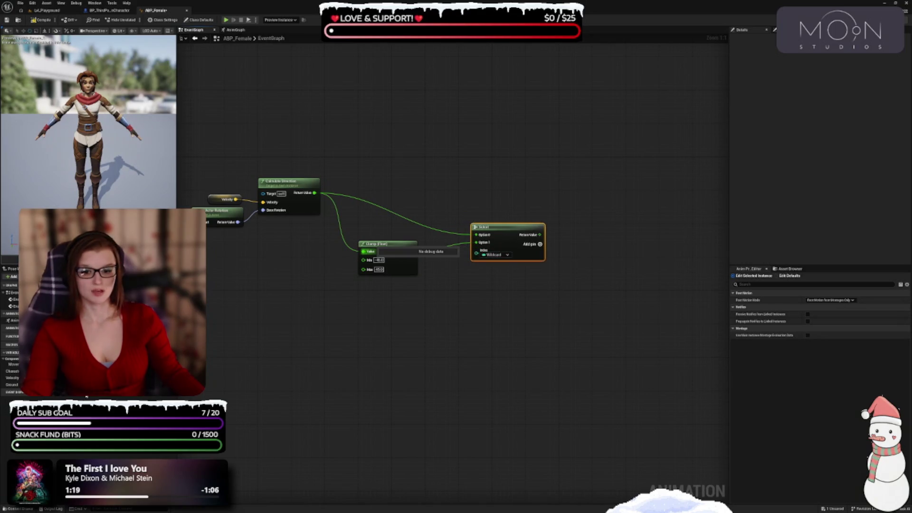
mouse_move(14, 365)
mouse_down()
mouse_move(468, 303)
mouse_move(415, 310)
mouse_up()
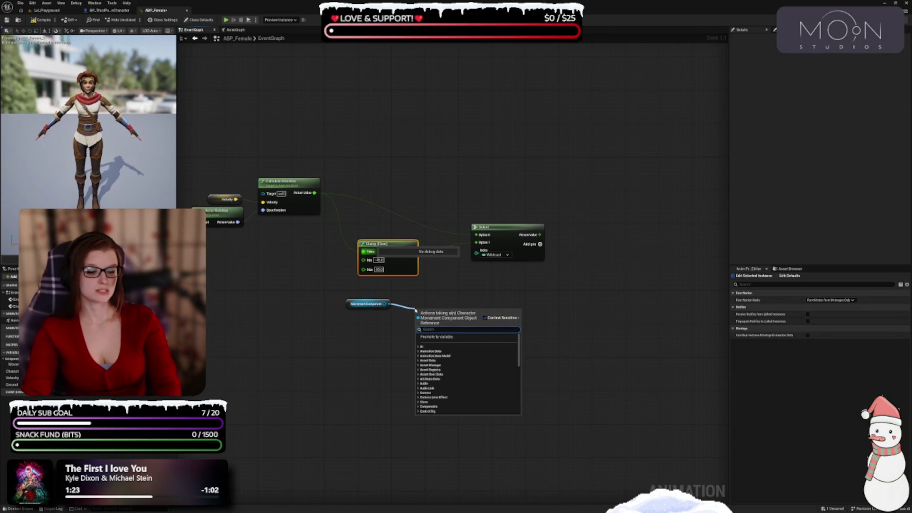
Step: Wire Get Orient Rotation To Movement from the Movement Component into Select's Index
text(orient)
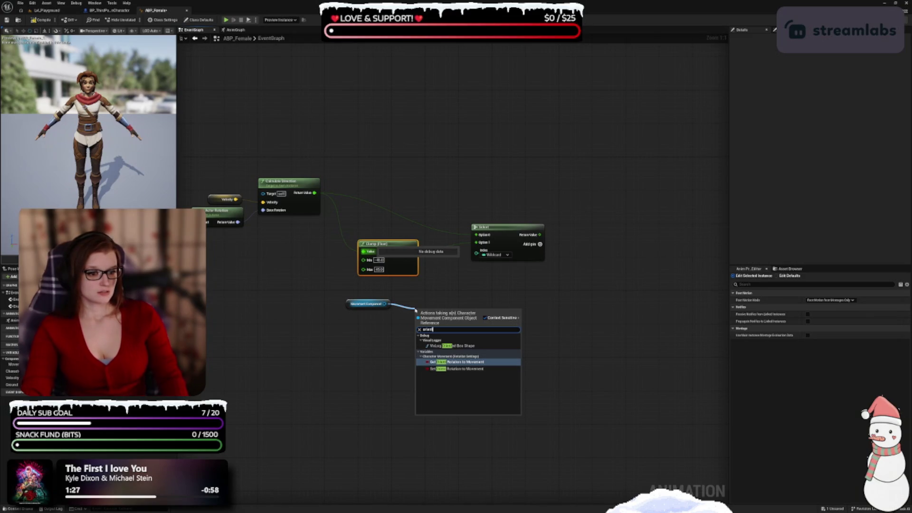
key(Down)
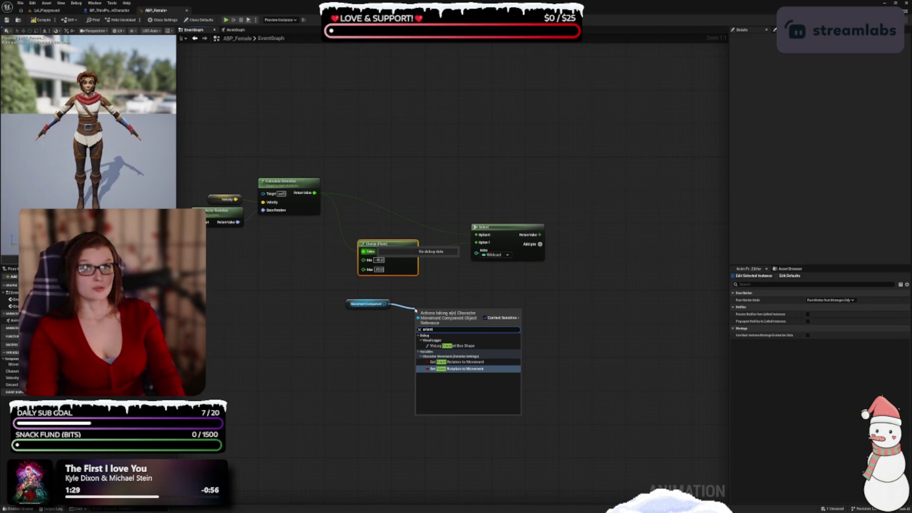
key(Return)
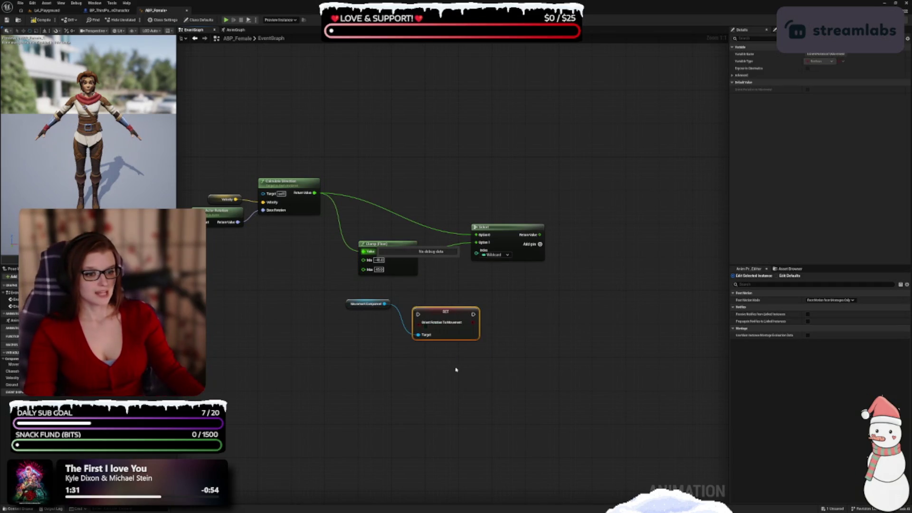
key(Delete)
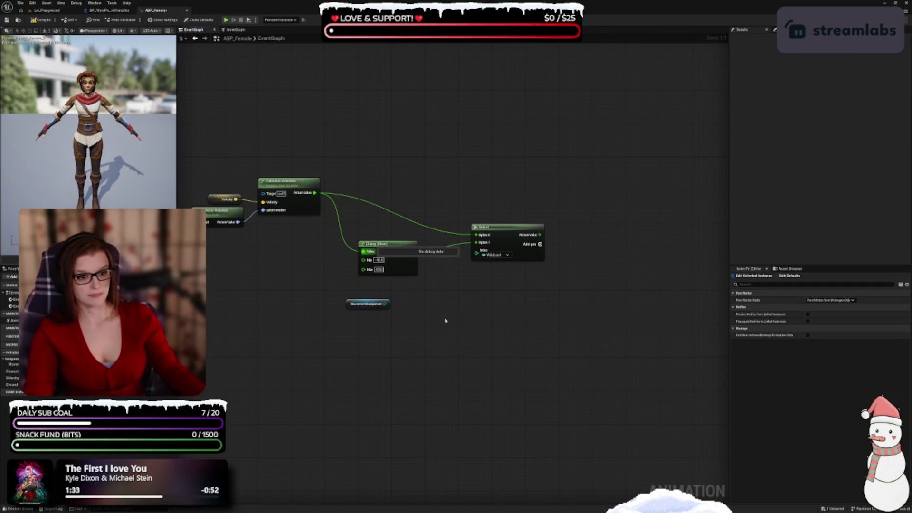
drag(385, 303, 402, 300)
text(orient)
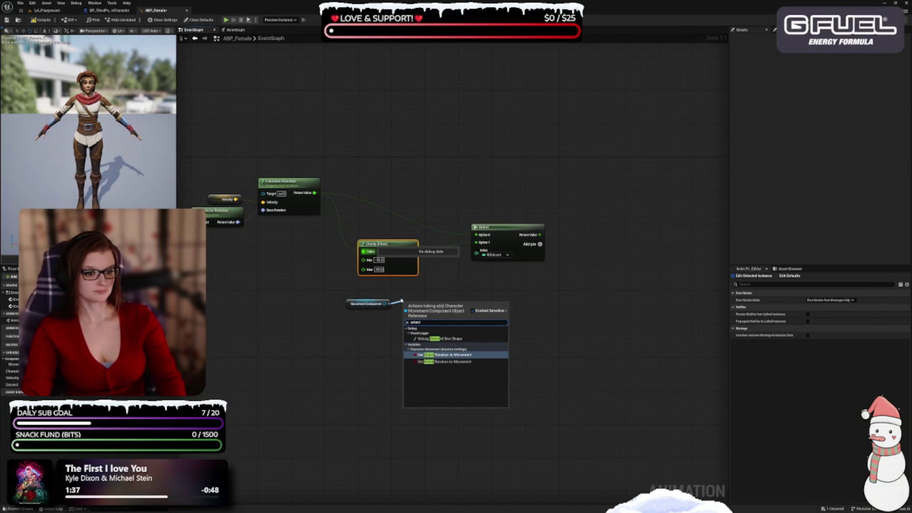
key(Return)
drag(475, 304, 477, 250)
Step: Compile the ABP_Female animation Blueprint
click(487, 309)
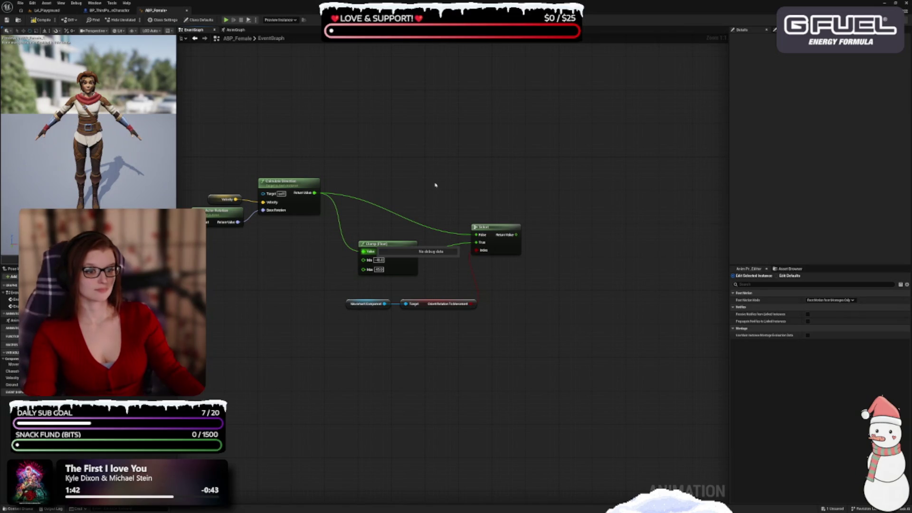
drag(528, 287, 528, 355)
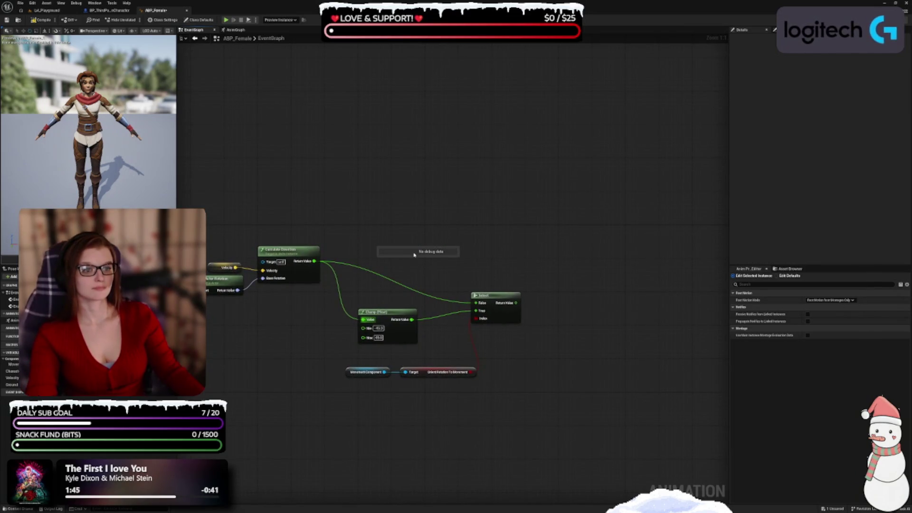
click(42, 20)
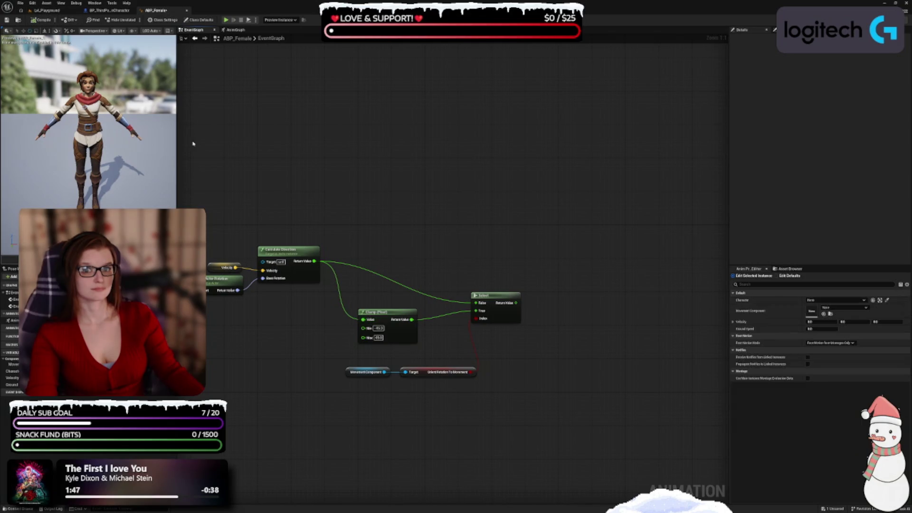
drag(425, 214, 370, 182)
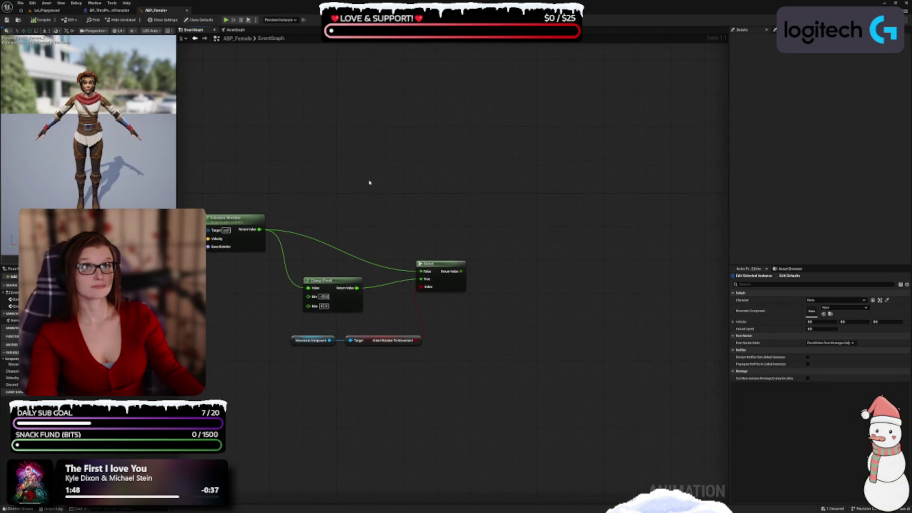
drag(461, 271, 486, 229)
Step: Promote Select's result to a Direction variable executed after SET Ground Speed
click(513, 251)
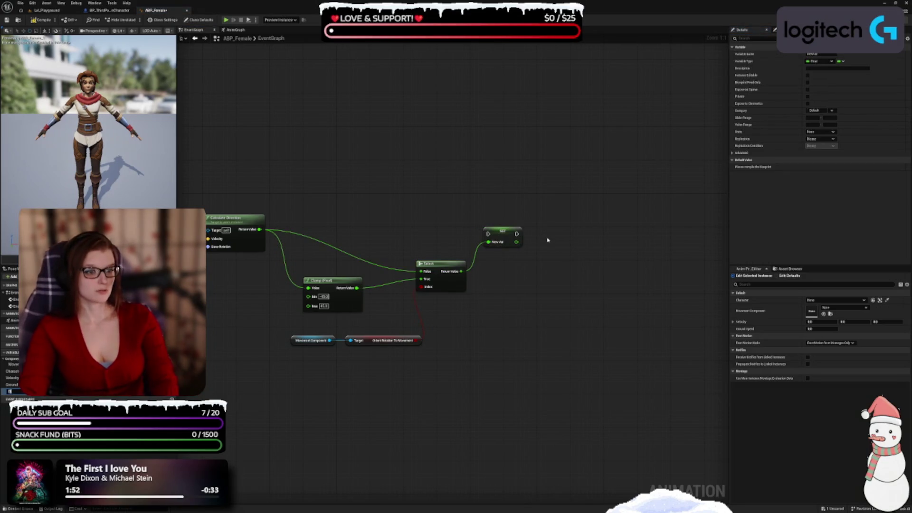
mouse_move(547, 240)
mouse_down()
mouse_move(566, 247)
mouse_move(540, 215)
mouse_up()
scroll(541, 214, down, 1)
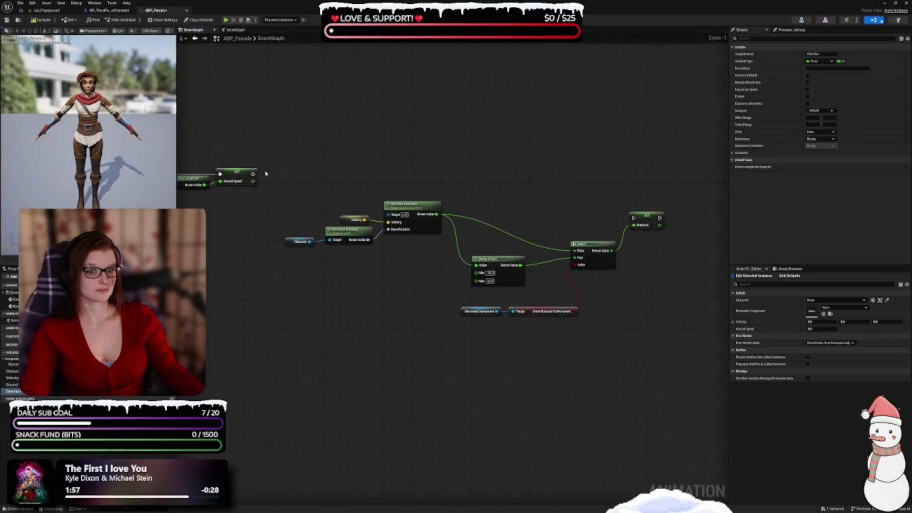
mouse_move(254, 175)
mouse_down()
mouse_move(505, 170)
mouse_move(633, 218)
mouse_move(652, 176)
mouse_up()
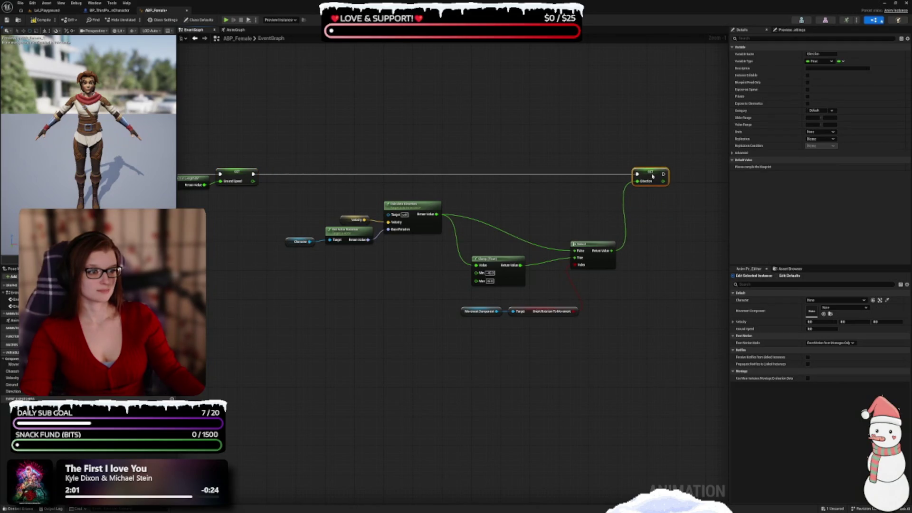
Step: Move Select beside SET Direction and shift the Character, Velocity, rotation and Calculate Direction nodes up
click(546, 230)
scroll(546, 229, up, 1)
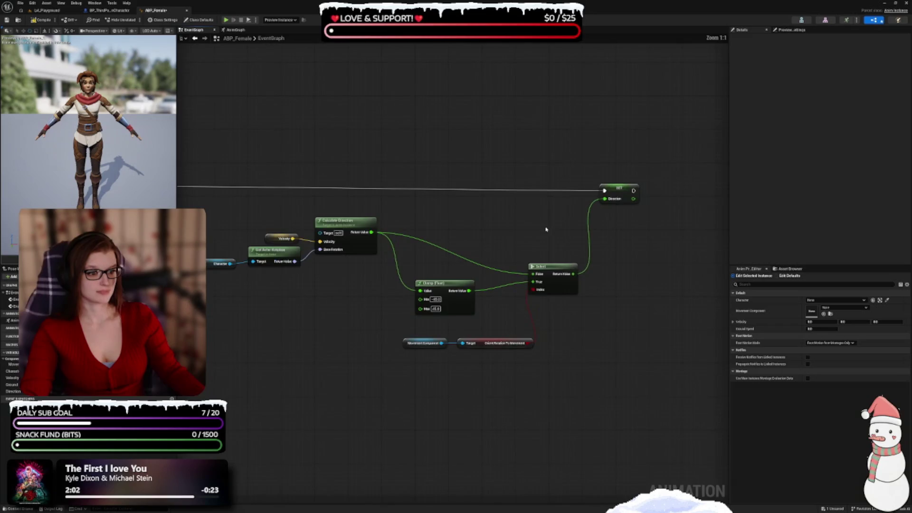
drag(559, 237, 570, 172)
drag(505, 221, 542, 235)
mouse_move(405, 250)
mouse_down()
mouse_move(238, 195)
mouse_move(227, 175)
mouse_up()
drag(372, 184, 373, 161)
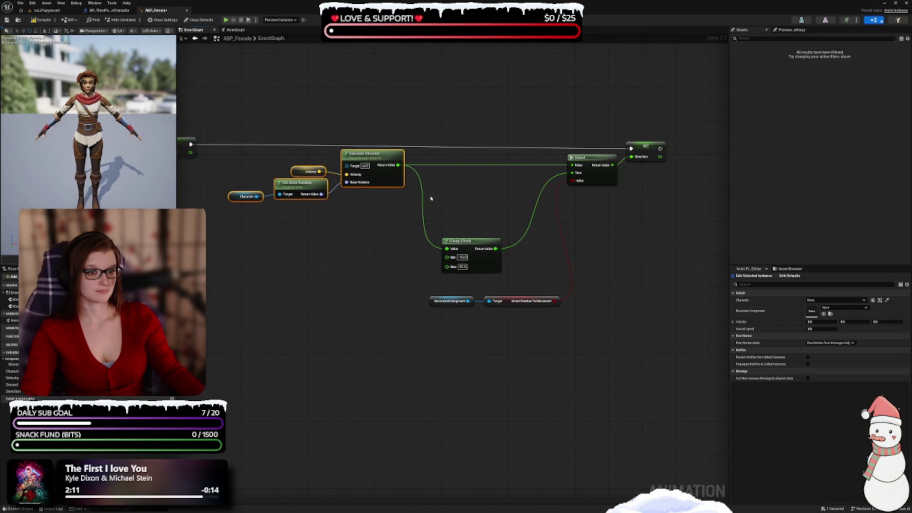
drag(456, 208, 660, 193)
drag(693, 167, 692, 163)
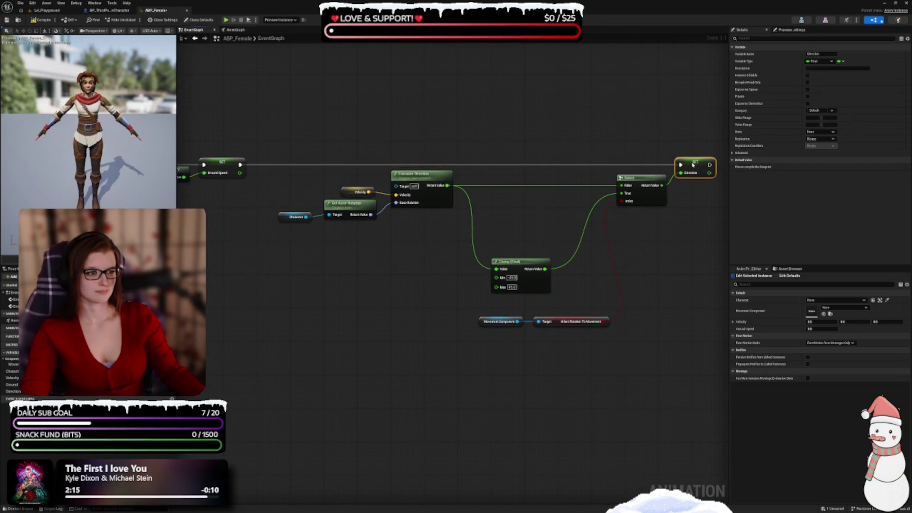
Step: Reposition the Clamp, Movement Component and Orient Rotation nodes, and pull SET Direction closer to Select
click(616, 265)
drag(538, 281, 511, 216)
mouse_move(468, 304)
mouse_down()
mouse_move(571, 333)
mouse_move(473, 249)
mouse_up()
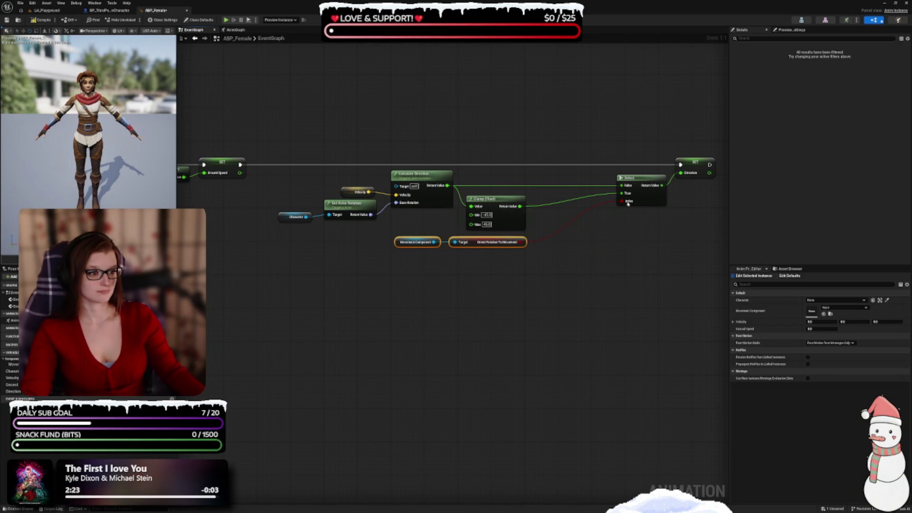
drag(642, 191, 571, 192)
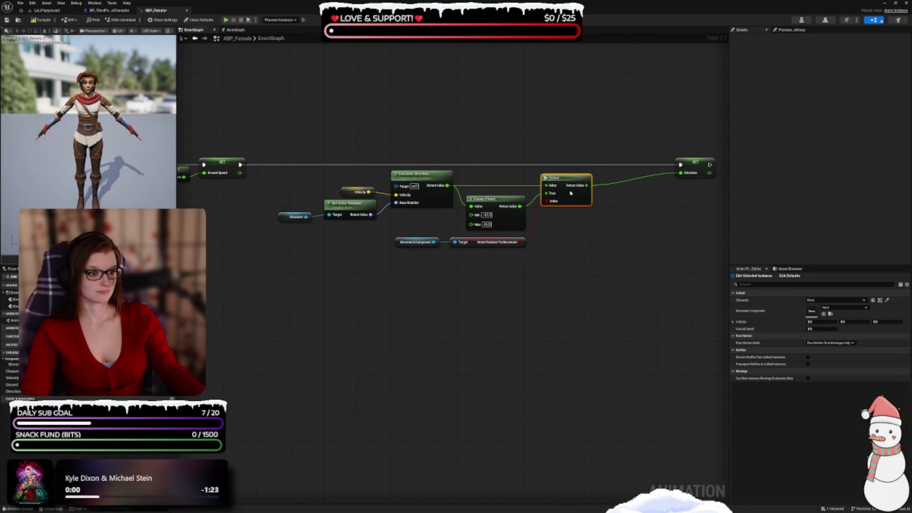
click(656, 194)
click(672, 167)
drag(672, 167, 622, 165)
Step: Nudge the Character node right and adjust the Movement Component and Orient Rotation nodes
click(609, 242)
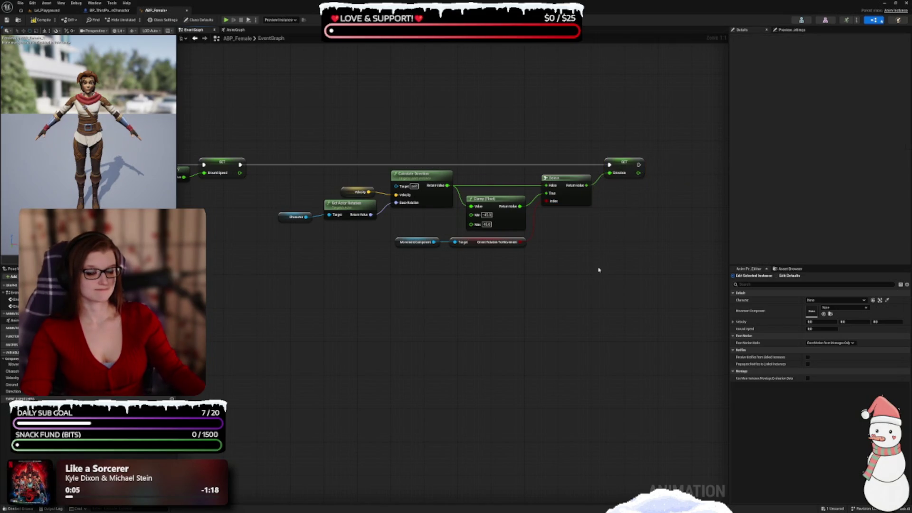
drag(335, 252, 393, 275)
drag(346, 243, 354, 242)
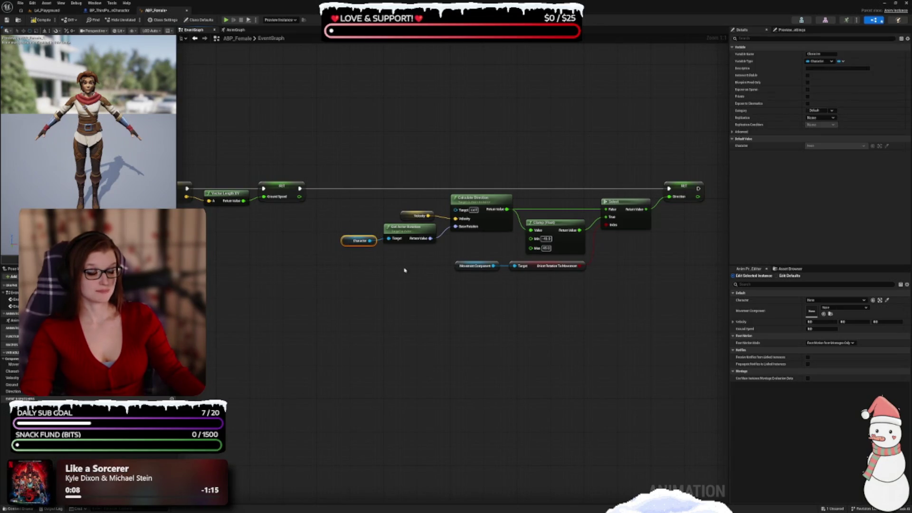
drag(580, 296, 459, 261)
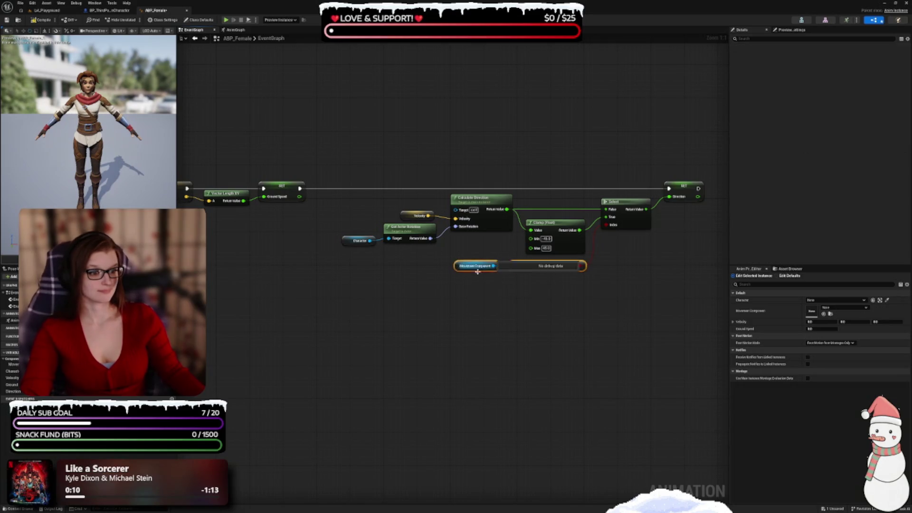
click(625, 302)
scroll(564, 252, down, 5)
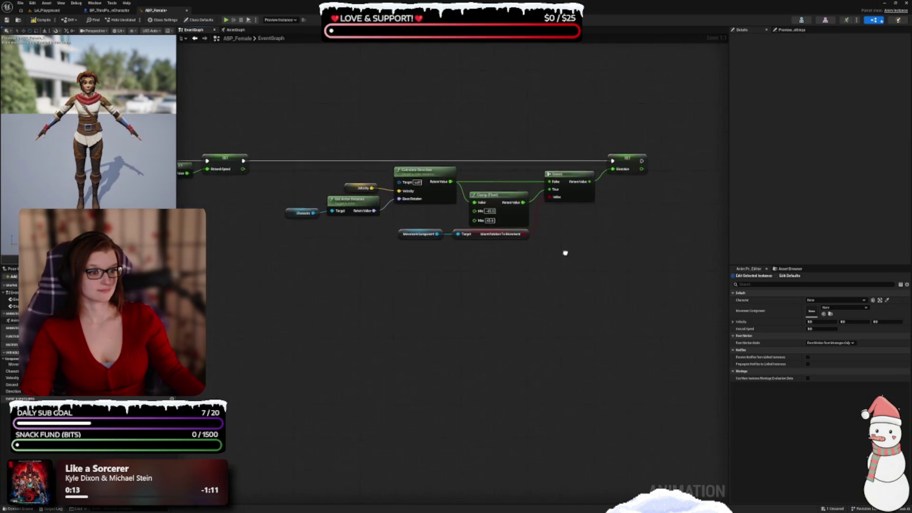
scroll(511, 258, up, 4)
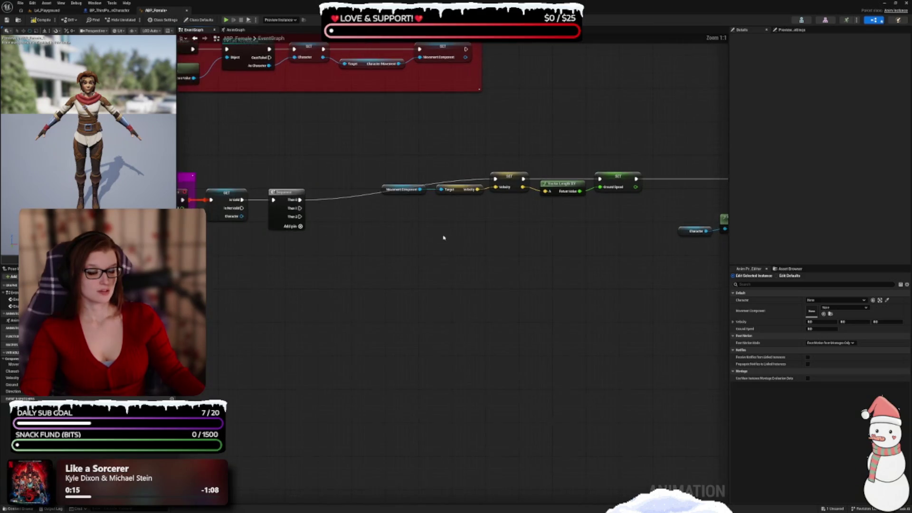
Step: Add a reroute point to straighten the Sequence wire
double_click(358, 193)
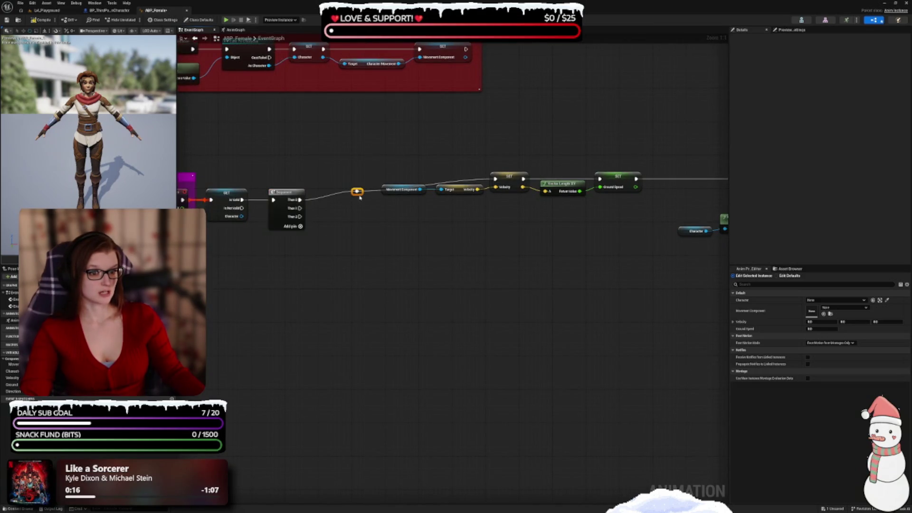
drag(360, 196, 387, 186)
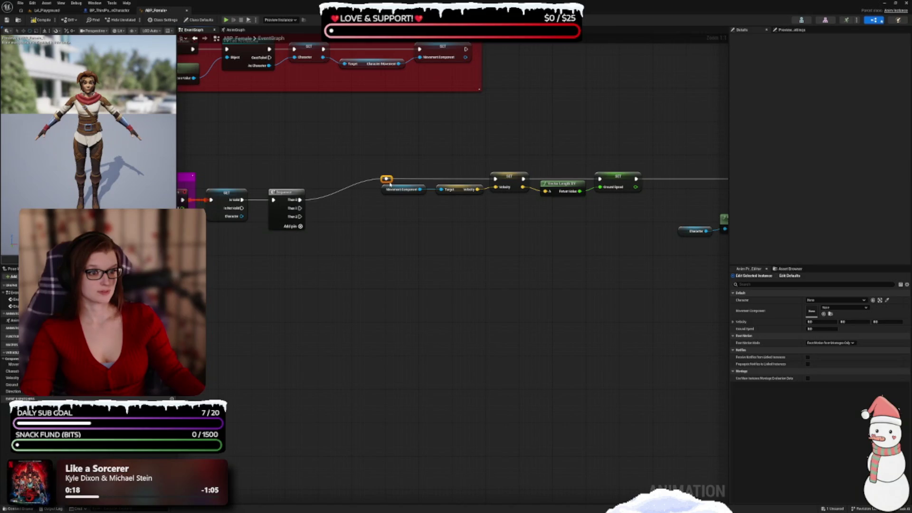
drag(406, 171, 359, 166)
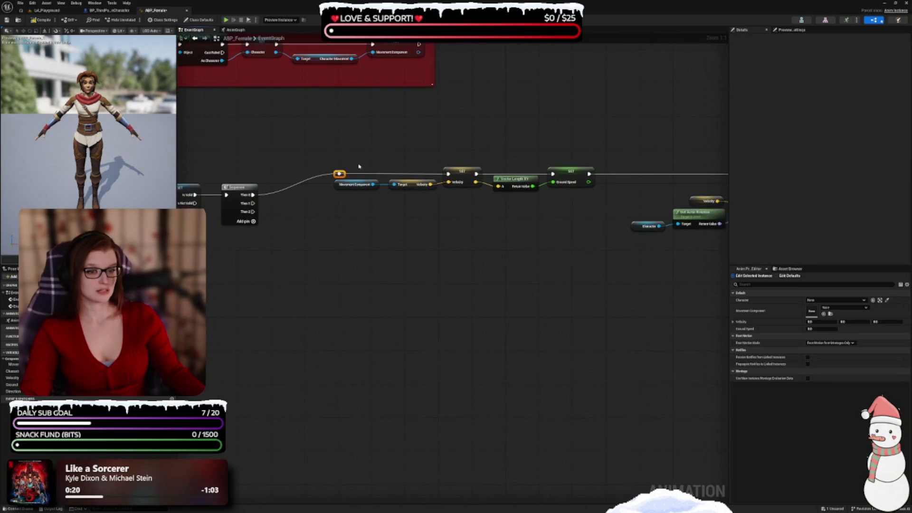
Step: Title the velocity nodes' comment 'Get velocity + ground speed (XY-only)'
drag(320, 141, 595, 213)
text(c)
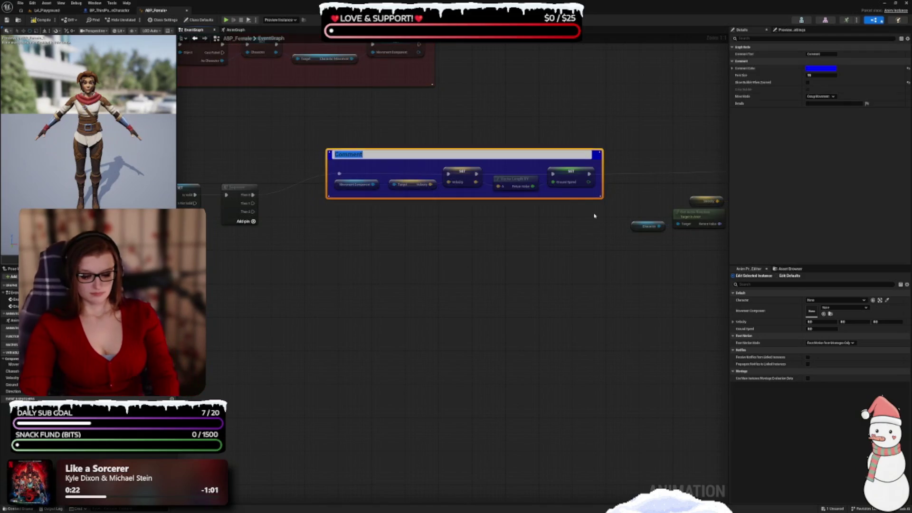
text(Get)
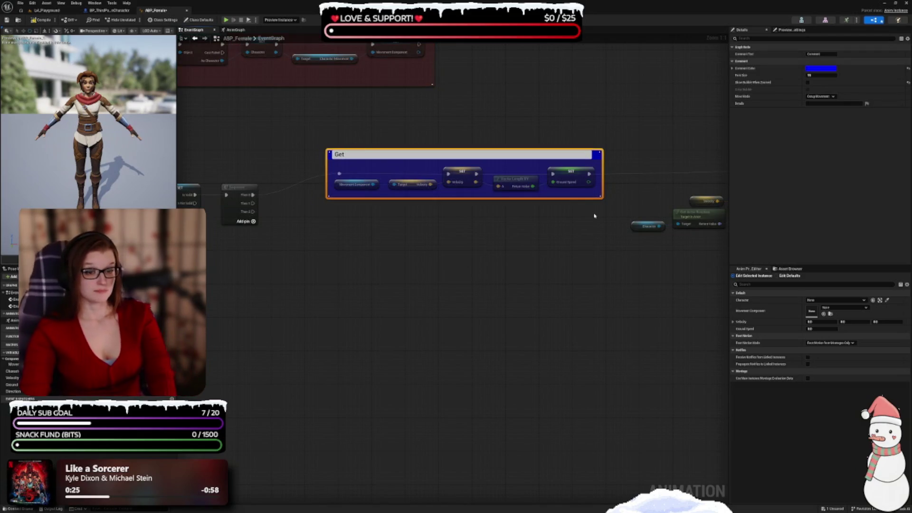
text( vel)
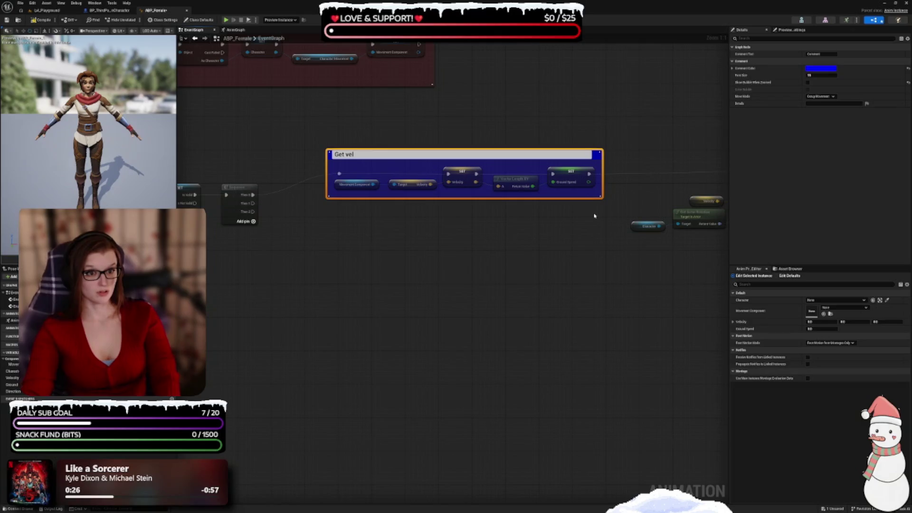
text(ocity )
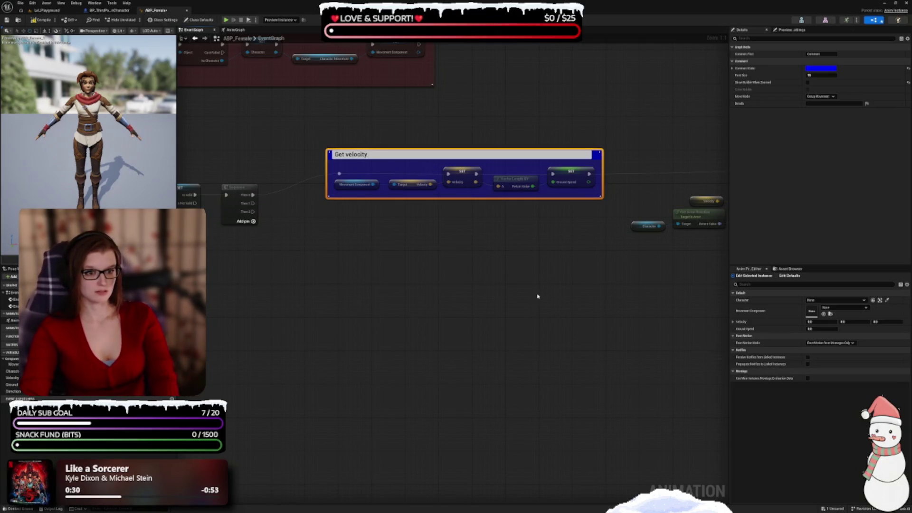
text(speed (XY-only)
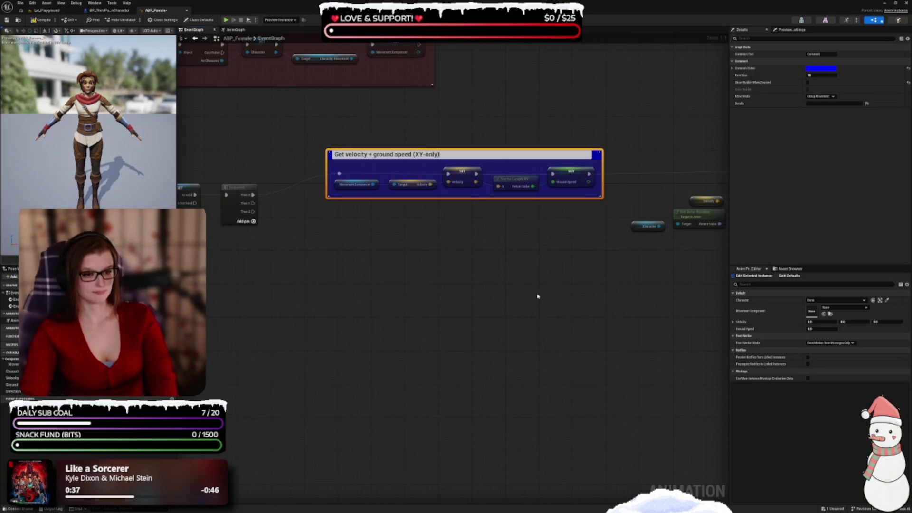
key(Return)
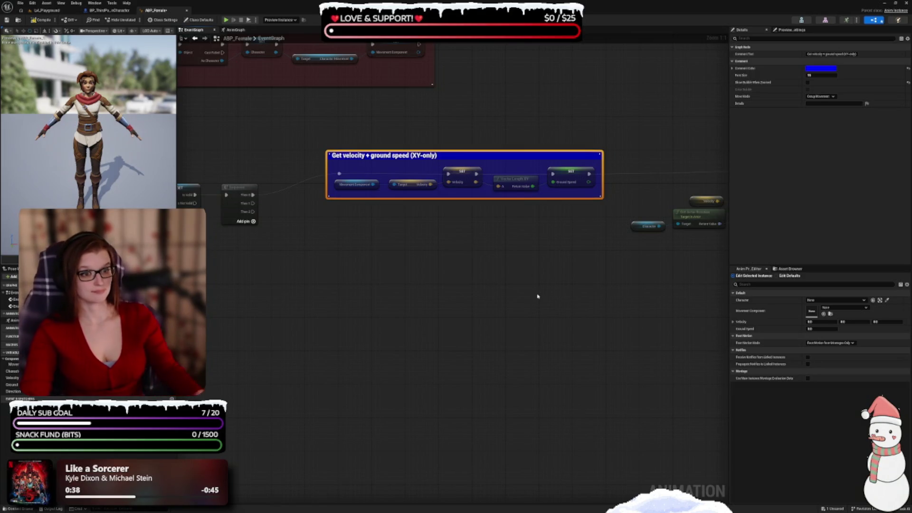
drag(573, 314, 348, 292)
drag(489, 308, 398, 306)
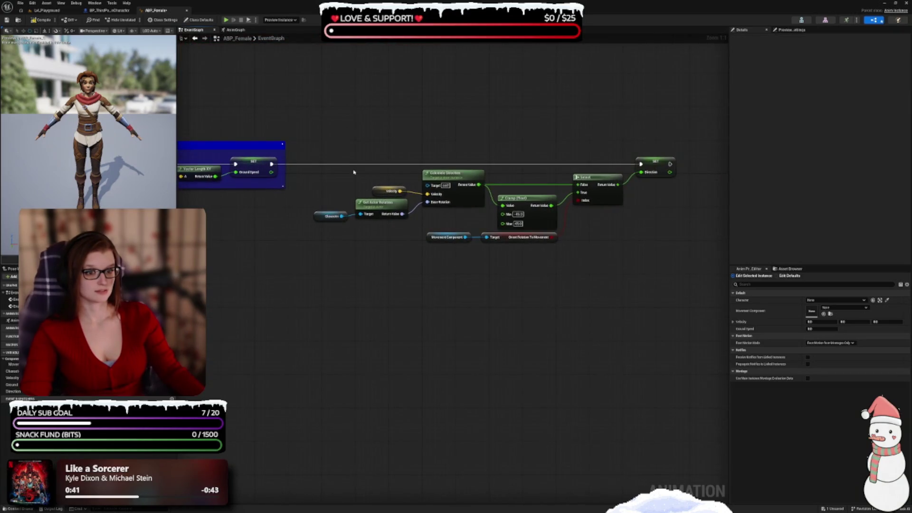
Step: Wrap the direction nodes in a comment titled 'Calculate direction' and compile
drag(329, 101, 686, 280)
key(c)
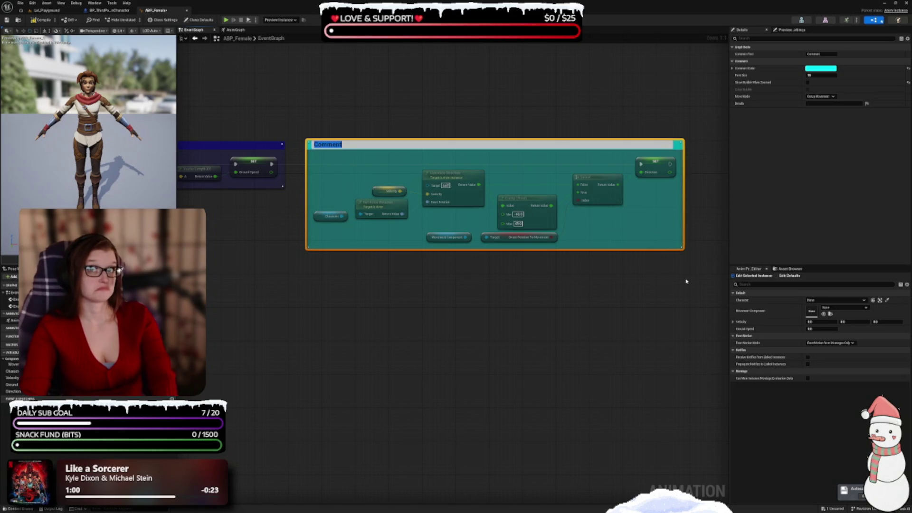
text(Calculate direciton)
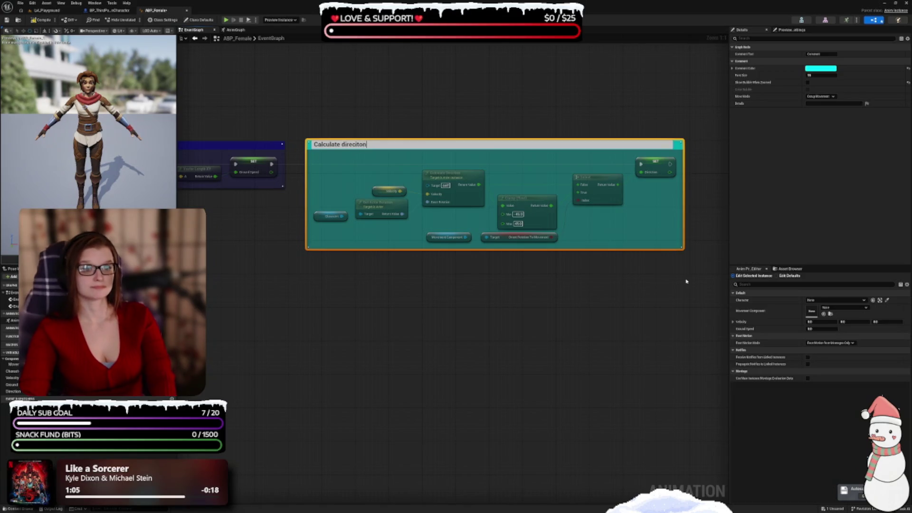
key(BackSpace)
key(BackSpace)
text(on)
key(Return)
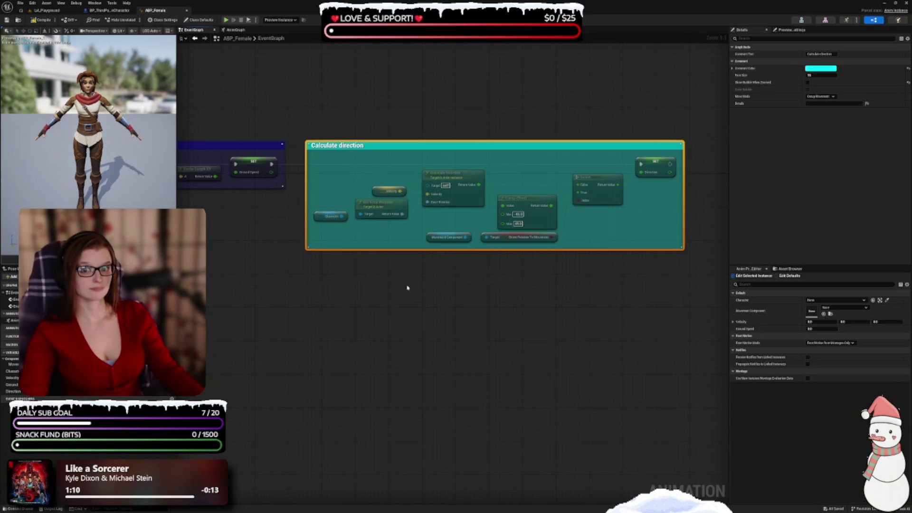
click(42, 20)
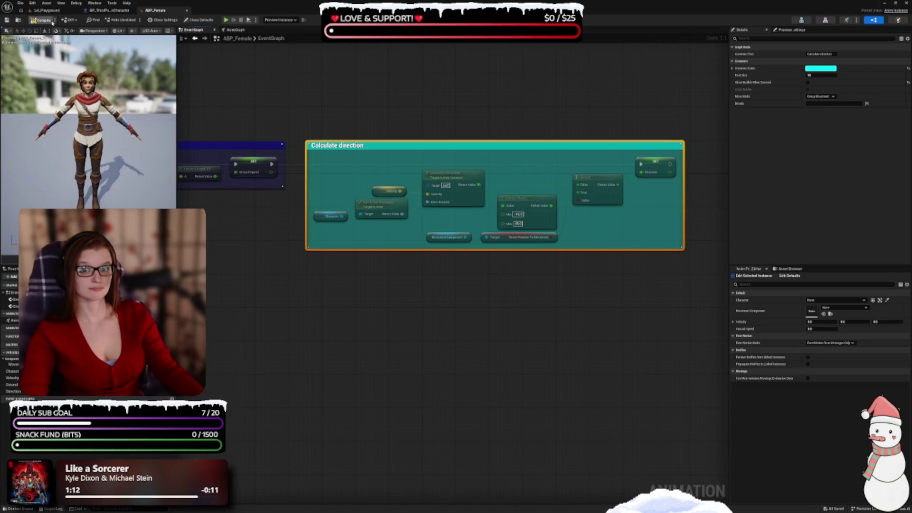
Step: Set the compile option Save on Compile to On Success Only
click(54, 20)
mouse_move(78, 29)
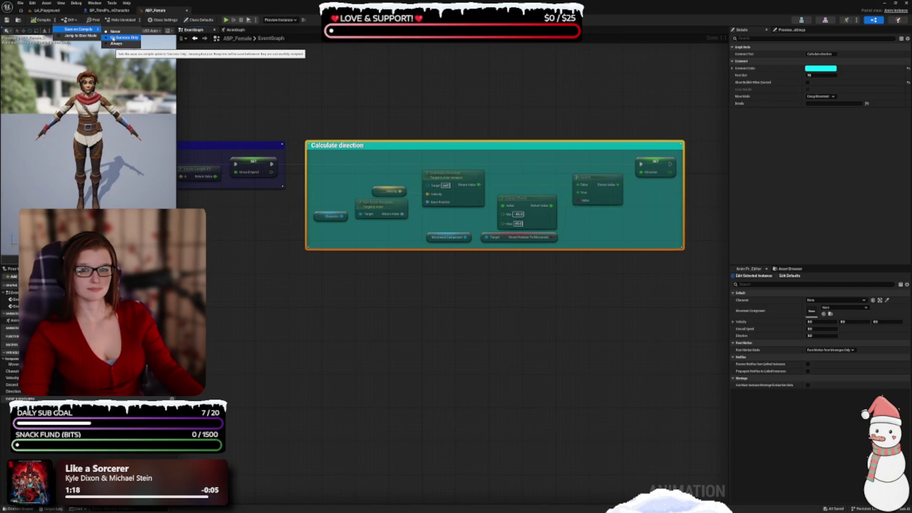
click(114, 37)
mouse_move(434, 306)
mouse_down()
mouse_move(478, 316)
mouse_move(520, 253)
mouse_up()
scroll(456, 314, down, 4)
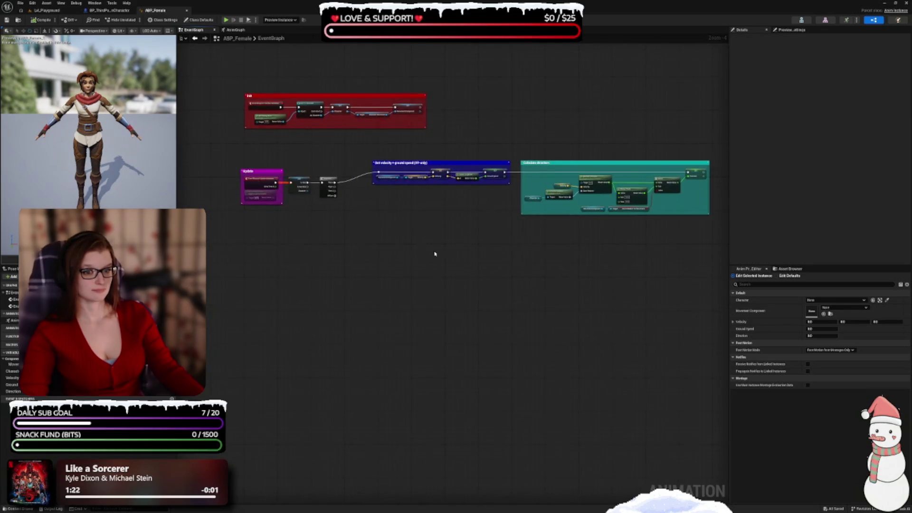
scroll(409, 238, up, 4)
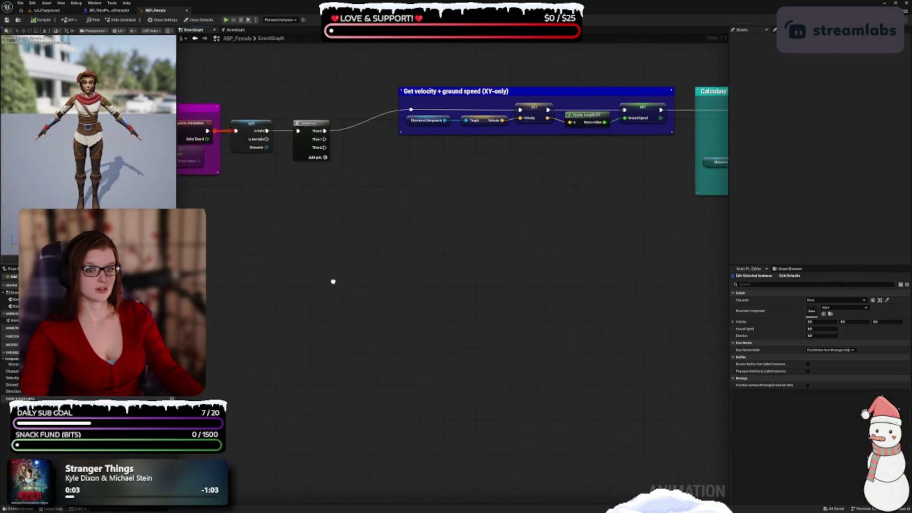
Step: Place a Movement Component getter below the comments, feeding a Get Current Acceleration node
drag(442, 298, 427, 299)
mouse_move(12, 364)
mouse_down()
mouse_move(279, 237)
mouse_move(257, 246)
mouse_move(378, 246)
mouse_move(327, 234)
mouse_up()
text(get current)
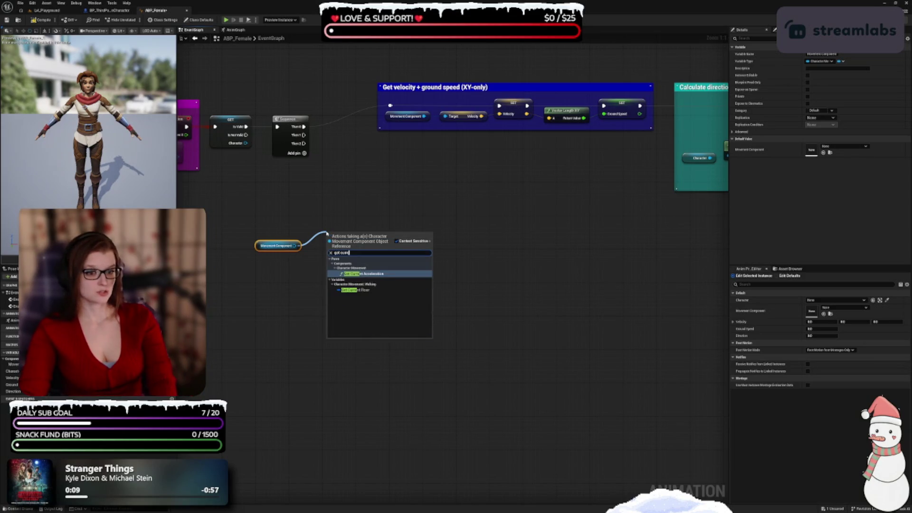
key(Return)
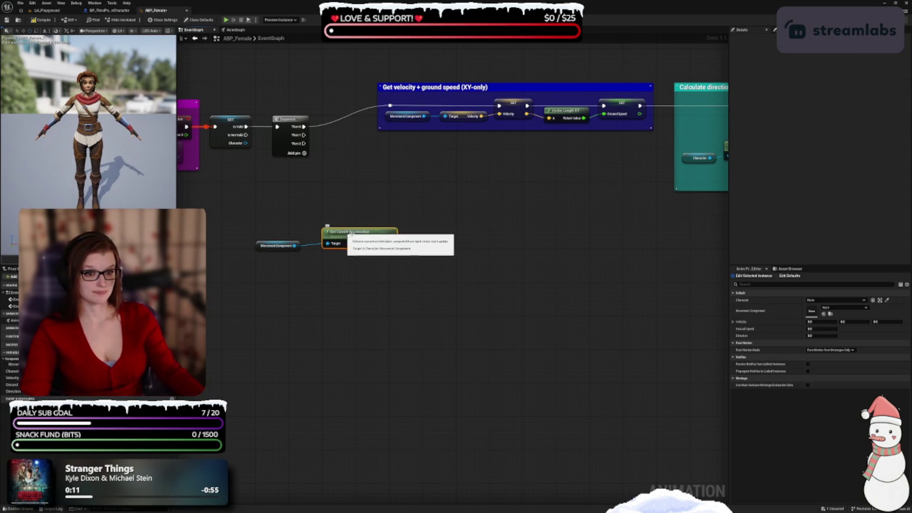
mouse_move(416, 226)
mouse_down()
mouse_move(397, 214)
mouse_move(409, 241)
mouse_up()
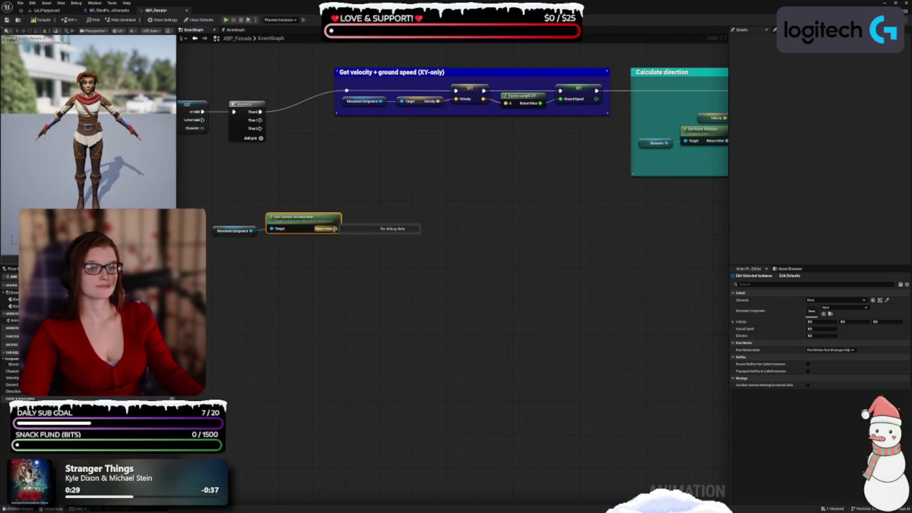
Step: Add a Not Equal (!=) check on the current acceleration
drag(335, 228, 367, 218)
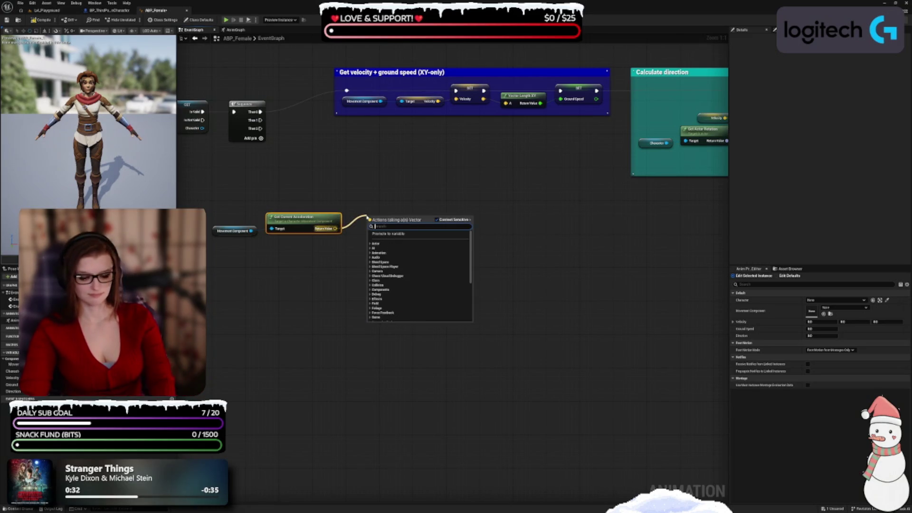
text(!=)
key(Return)
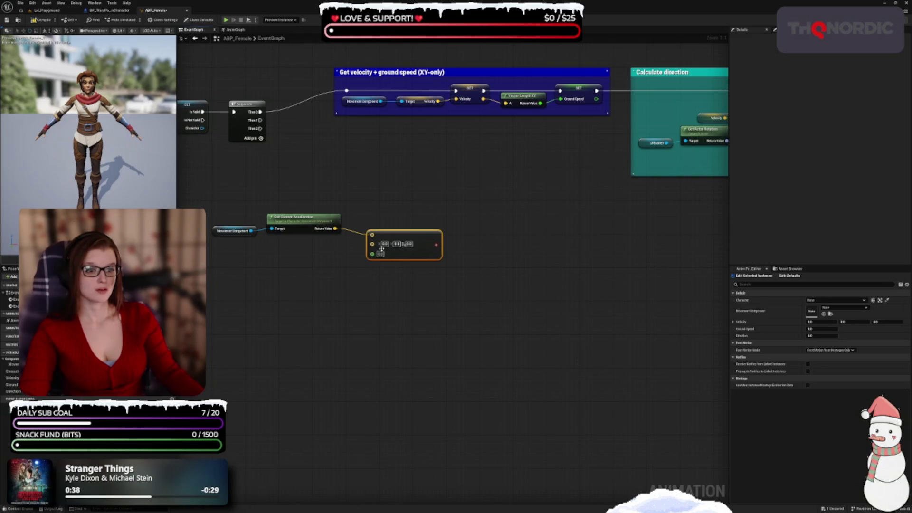
drag(402, 257, 390, 252)
Step: Test Ground Speed with Greater (>) and combine it with the acceleration check in an AND node
mouse_move(13, 385)
mouse_down()
mouse_move(344, 163)
mouse_move(387, 172)
mouse_up()
text(>)
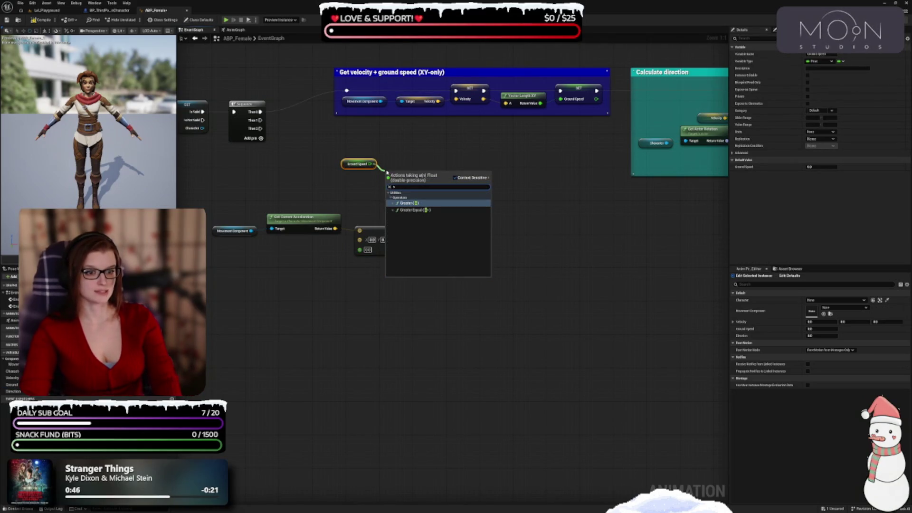
key(Return)
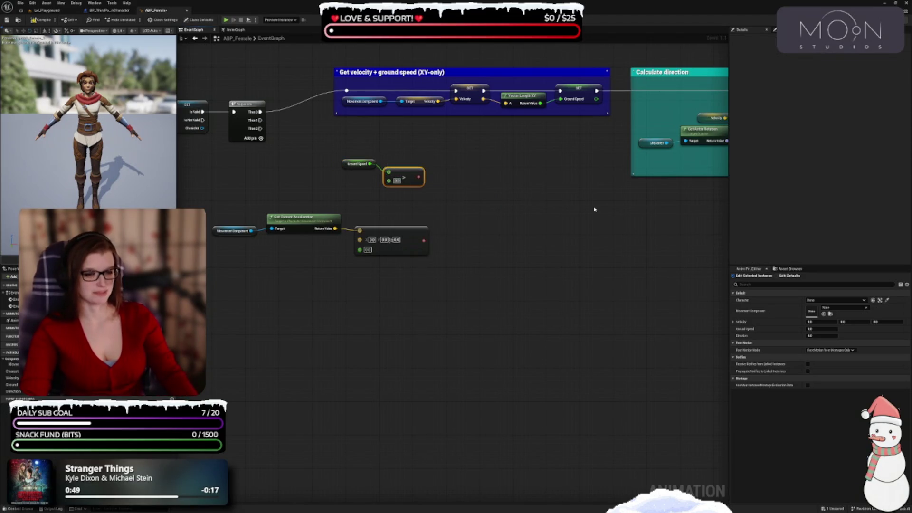
key(Tab)
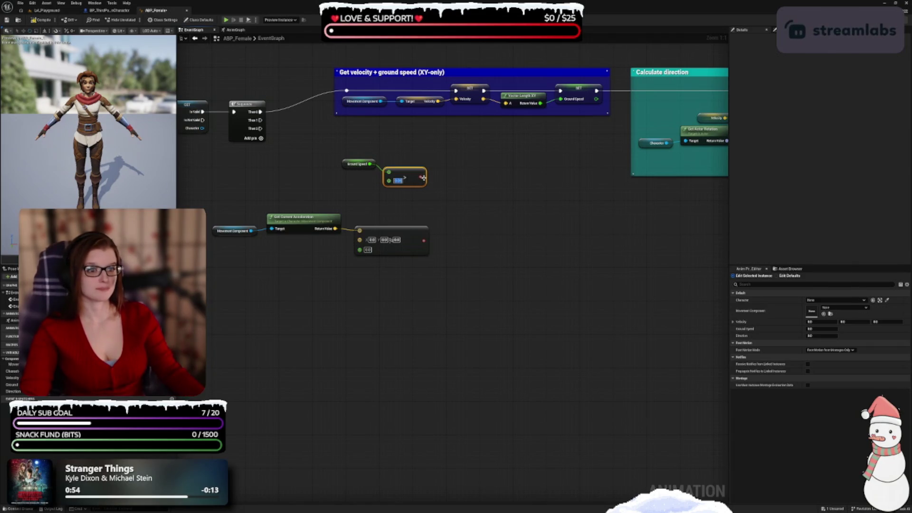
drag(420, 177, 454, 208)
text(and)
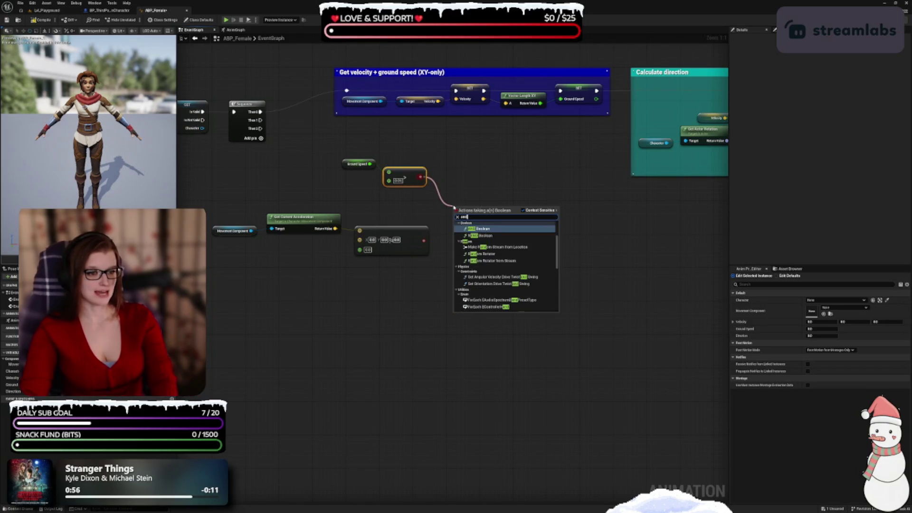
key(Return)
drag(424, 241, 455, 217)
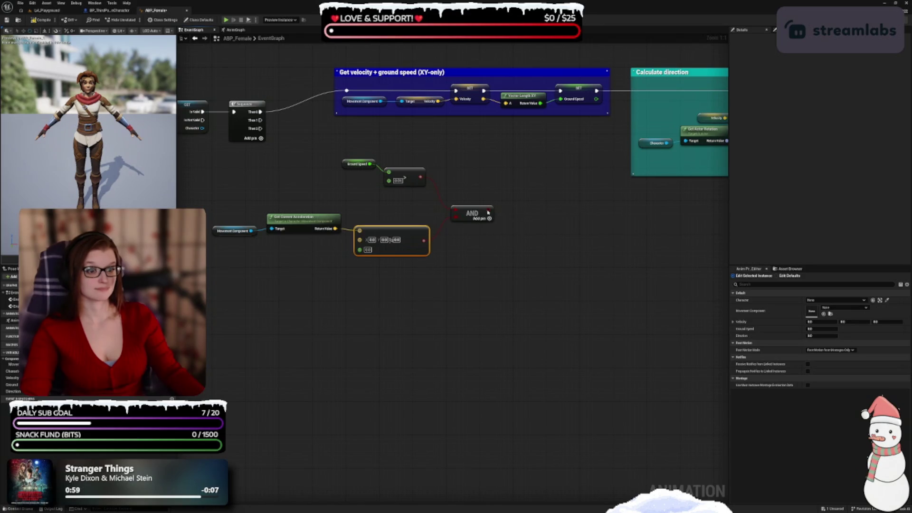
Step: Rearrange the Ground Speed, Not Equal and AND nodes into a tidy layout
drag(401, 207, 339, 158)
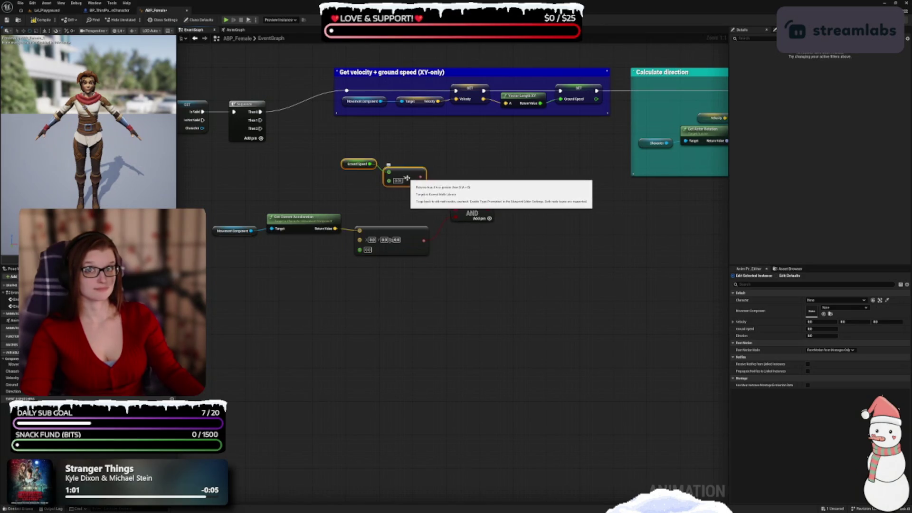
drag(397, 234, 394, 230)
click(410, 206)
mouse_move(356, 145)
mouse_down()
mouse_move(411, 180)
mouse_move(409, 208)
mouse_move(456, 206)
mouse_move(443, 214)
mouse_up()
click(500, 210)
Step: Promote the AND node's result to a new ShouldMove variable
mouse_move(501, 210)
mouse_down()
mouse_move(421, 203)
mouse_move(425, 191)
mouse_up()
click(456, 213)
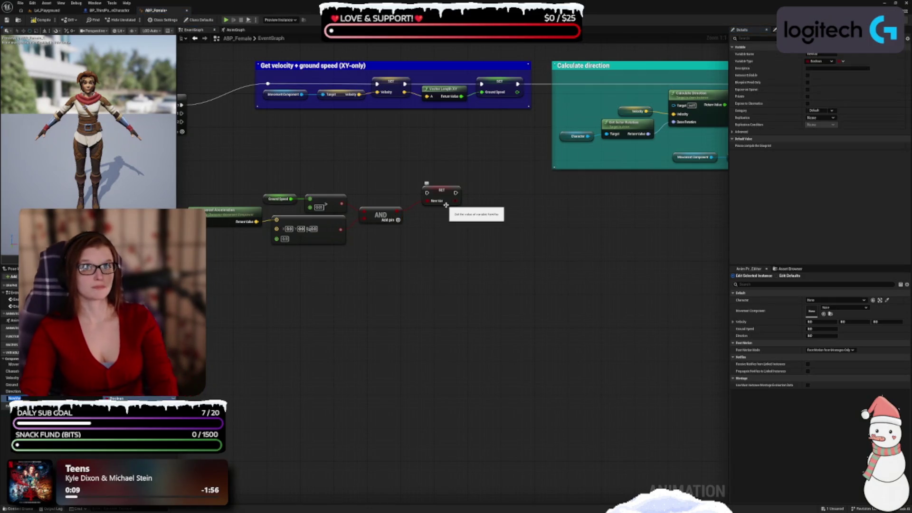
text(S)
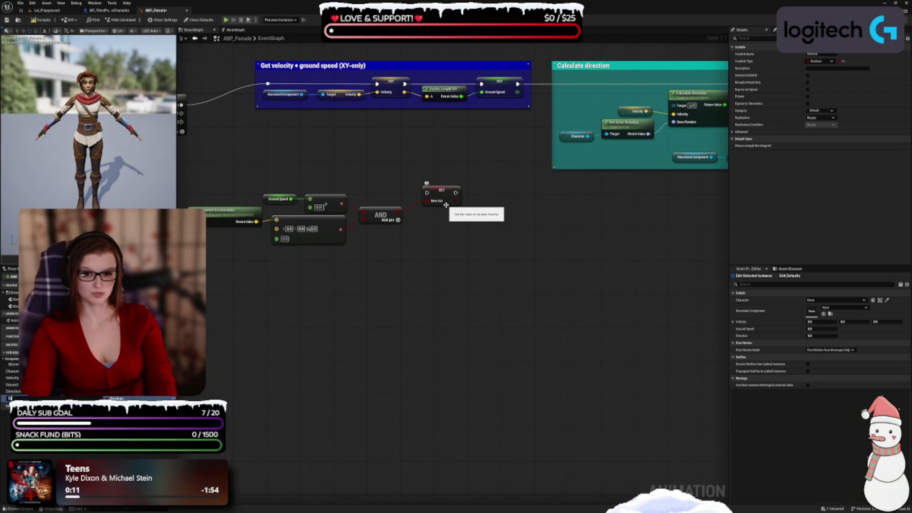
text(hould Move)
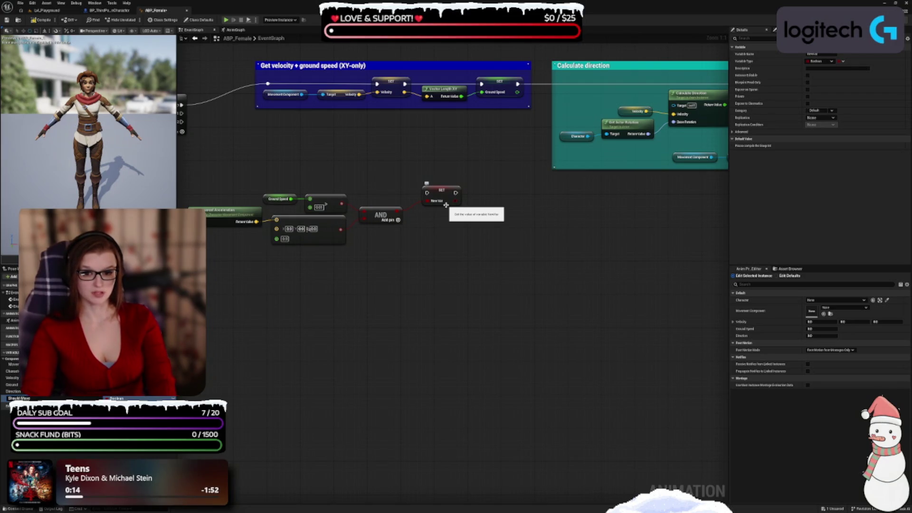
key(Return)
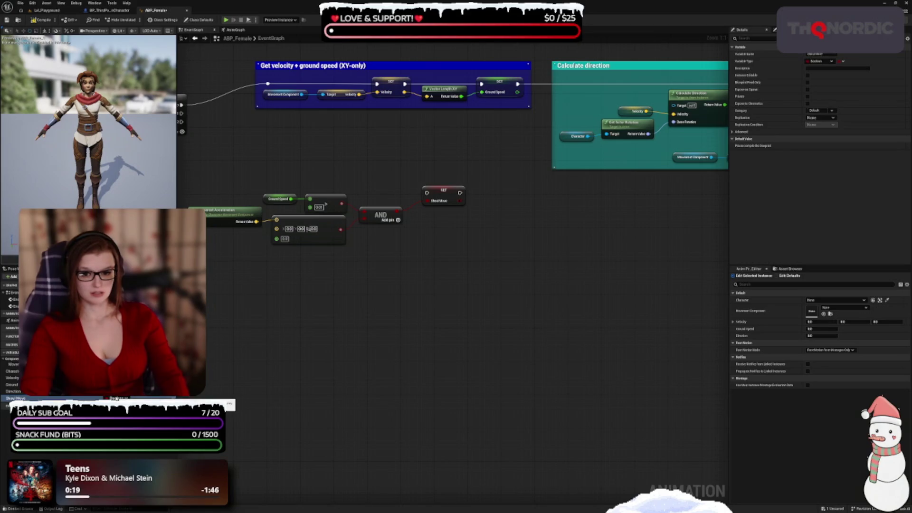
Step: Review the ShouldMove, Ground Speed and Movement Component variables in the variable list
click(15, 398)
click(15, 398)
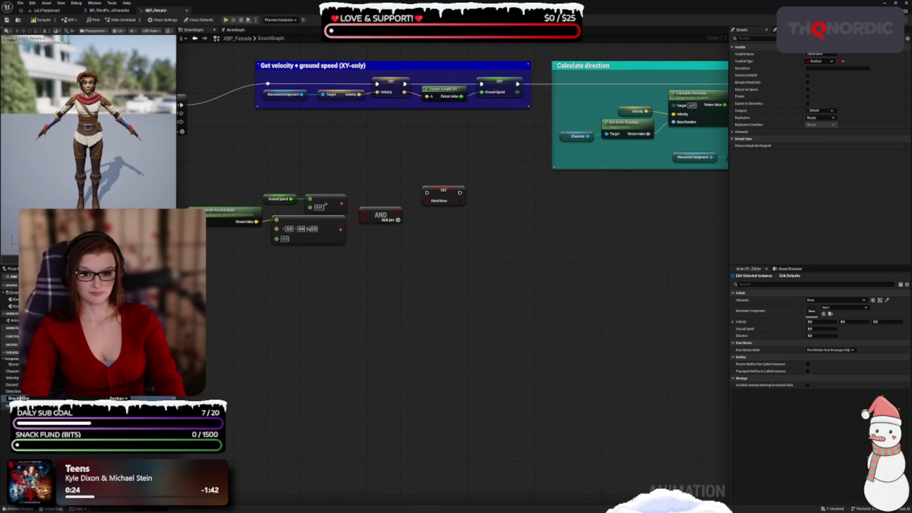
click(12, 385)
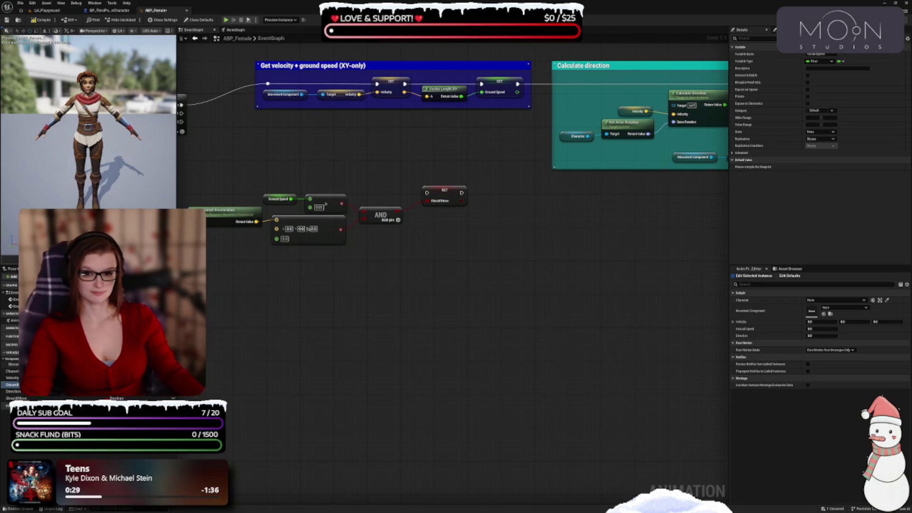
click(13, 364)
key(F2)
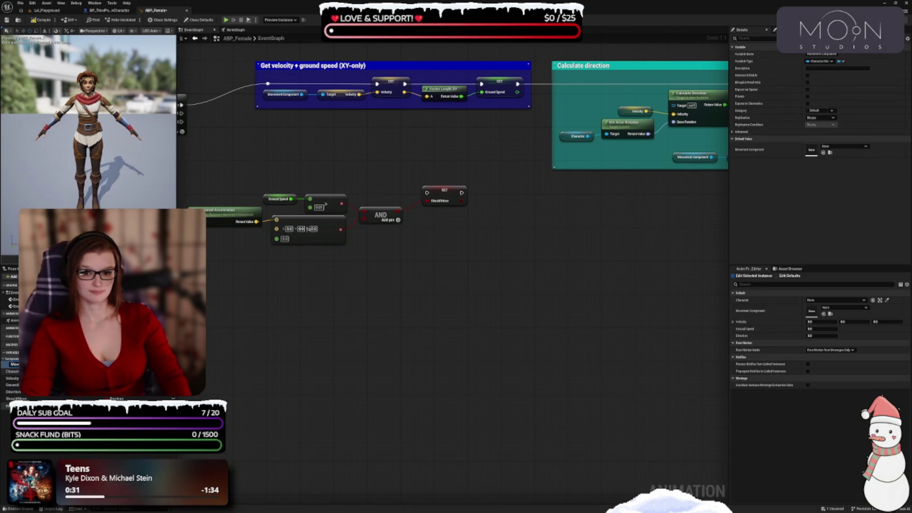
key(Return)
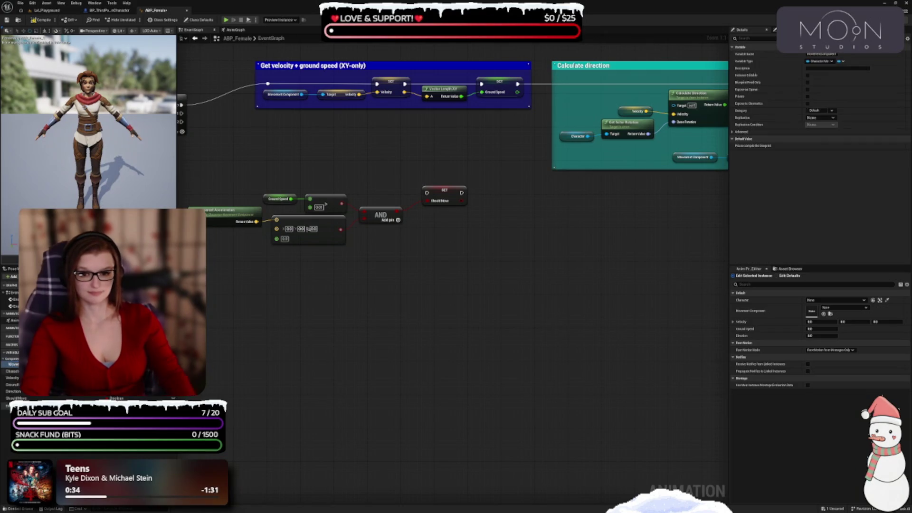
Step: Wrap the speed and acceleration check nodes in a comment titled ShouldMove?
drag(335, 326, 432, 328)
mouse_move(297, 139)
mouse_down()
mouse_move(312, 155)
mouse_move(546, 222)
mouse_move(537, 216)
mouse_up()
click(531, 292)
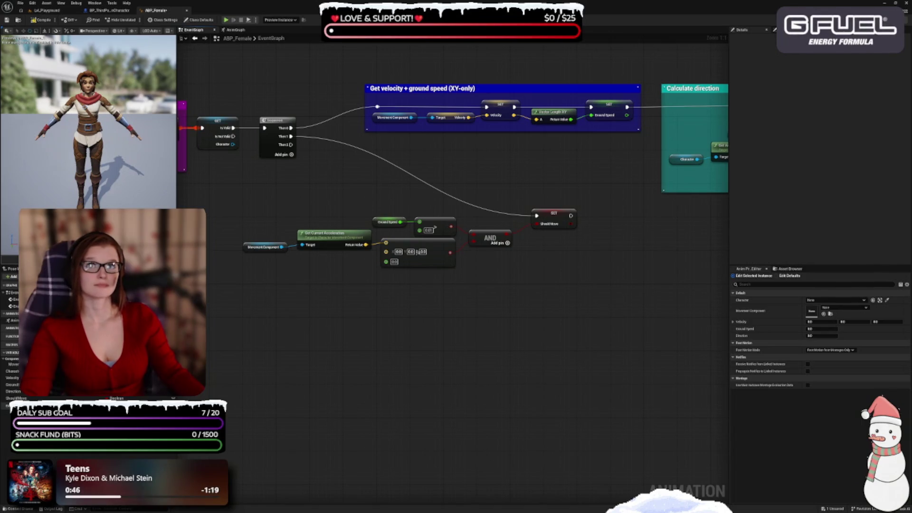
mouse_move(590, 313)
mouse_down()
mouse_move(257, 232)
mouse_move(237, 208)
mouse_up()
mouse_move(563, 215)
mouse_down()
mouse_move(600, 200)
mouse_move(589, 221)
mouse_up()
text(cShouldMove?)
key(Return)
mouse_move(439, 208)
mouse_down()
mouse_move(461, 196)
mouse_move(503, 212)
mouse_move(473, 210)
mouse_up()
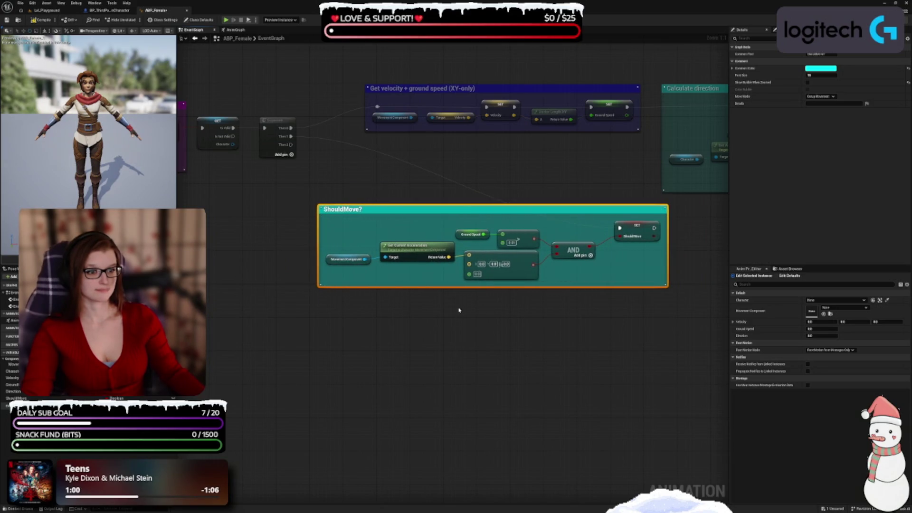
Step: Reroute the Then 1 wire through a knot at the ShouldMove? group's left edge, then realign the group
double_click(549, 216)
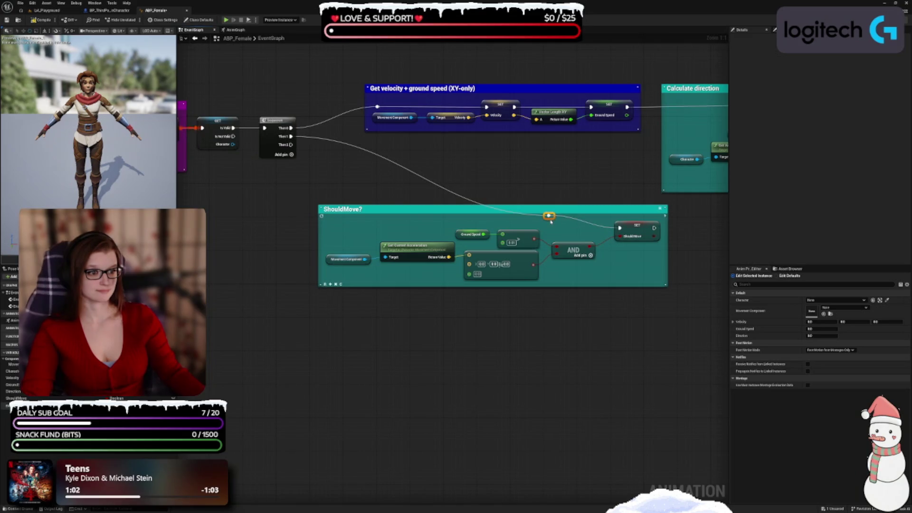
drag(550, 216, 340, 231)
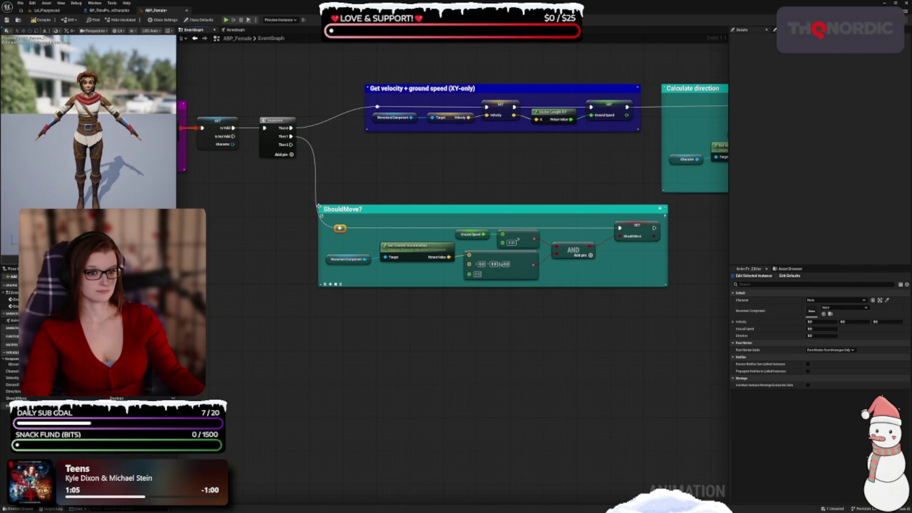
click(321, 208)
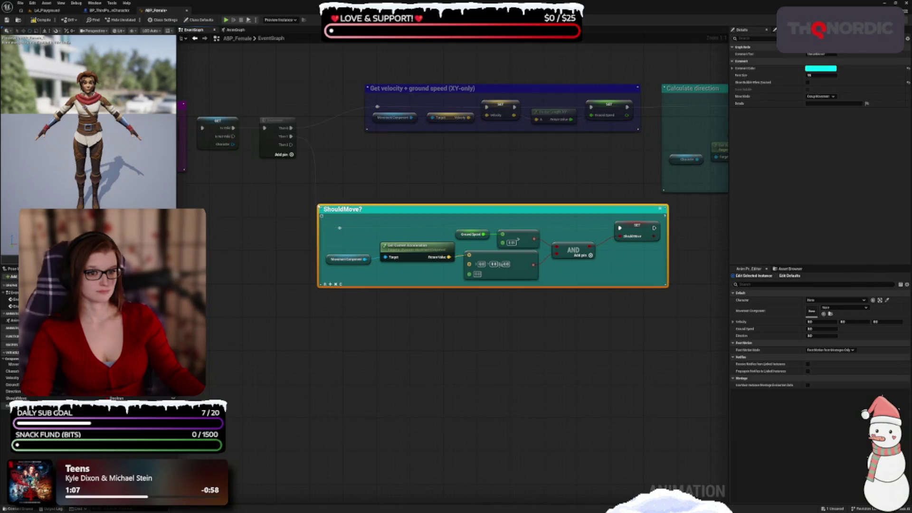
click(320, 206)
click(321, 208)
drag(450, 338, 408, 336)
mouse_move(350, 210)
mouse_down()
mouse_move(359, 229)
mouse_move(347, 202)
mouse_move(341, 210)
mouse_up()
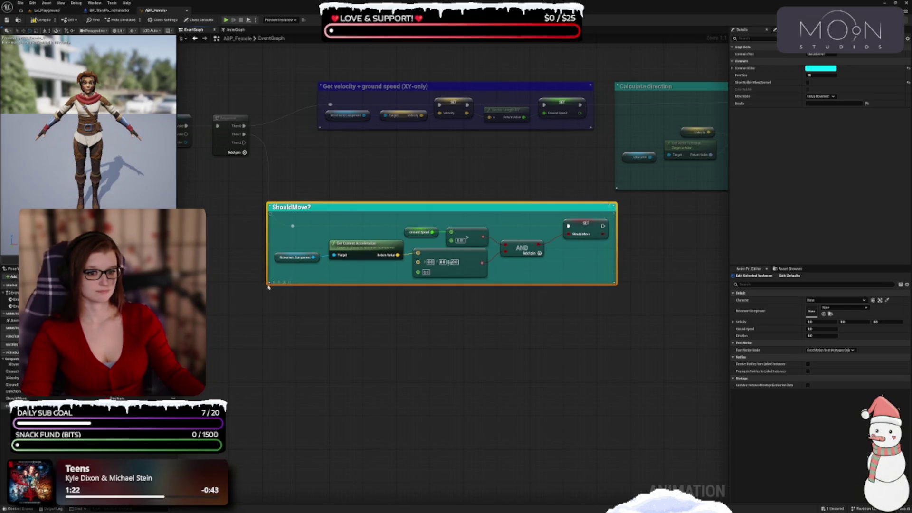
click(268, 286)
drag(354, 332, 299, 336)
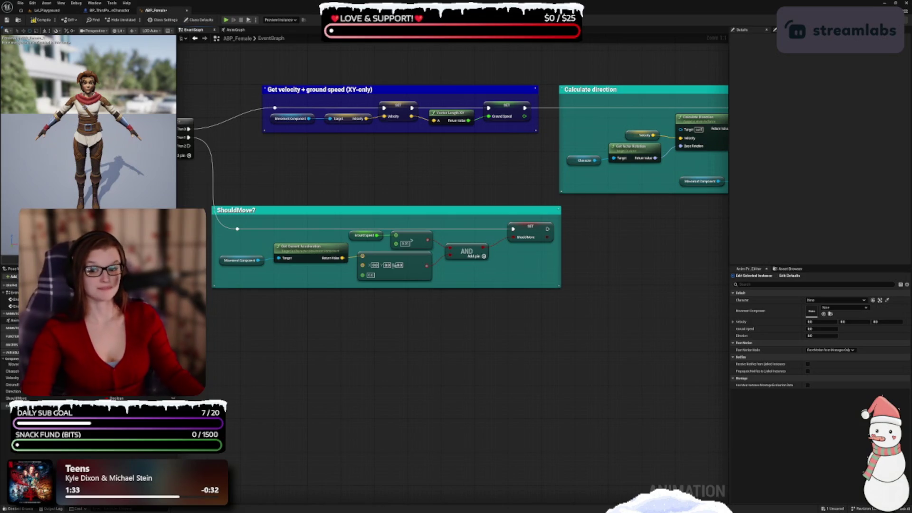
Step: Move the ShouldMove? comment up so it sits directly under the Get velocity group
mouse_move(375, 342)
mouse_down()
mouse_move(348, 320)
mouse_move(360, 280)
mouse_up()
drag(431, 158, 414, 253)
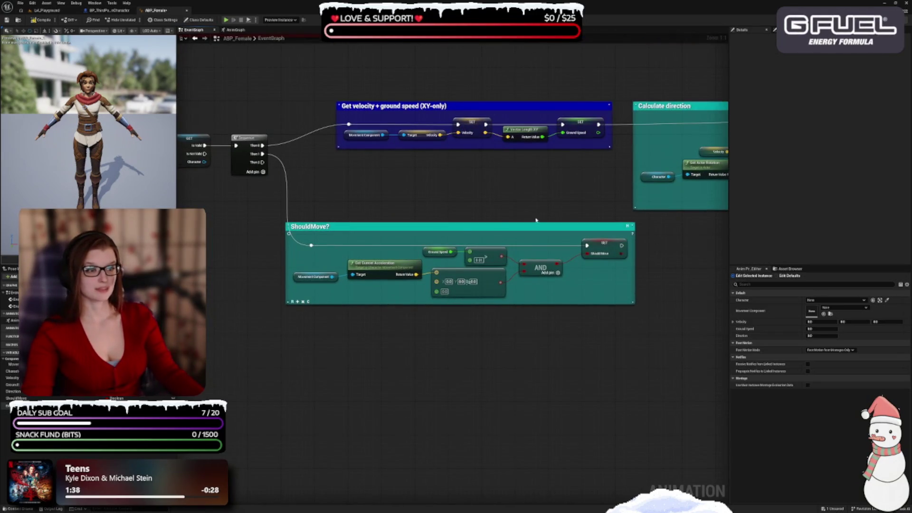
drag(536, 220, 288, 202)
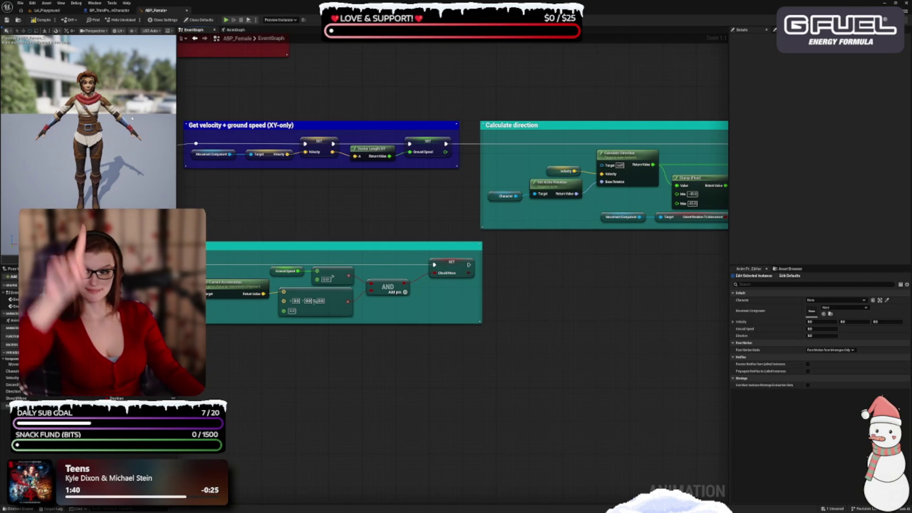
drag(550, 243, 474, 233)
scroll(473, 233, down, 4)
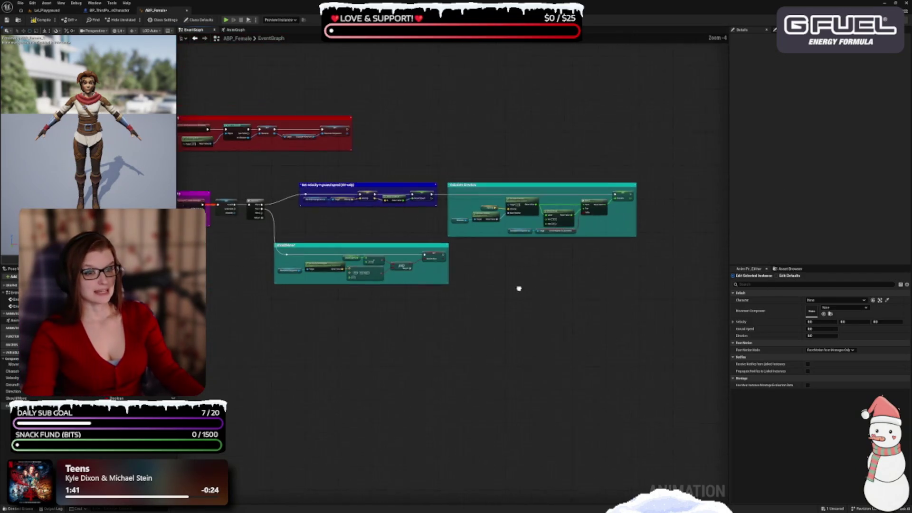
drag(312, 201, 650, 269)
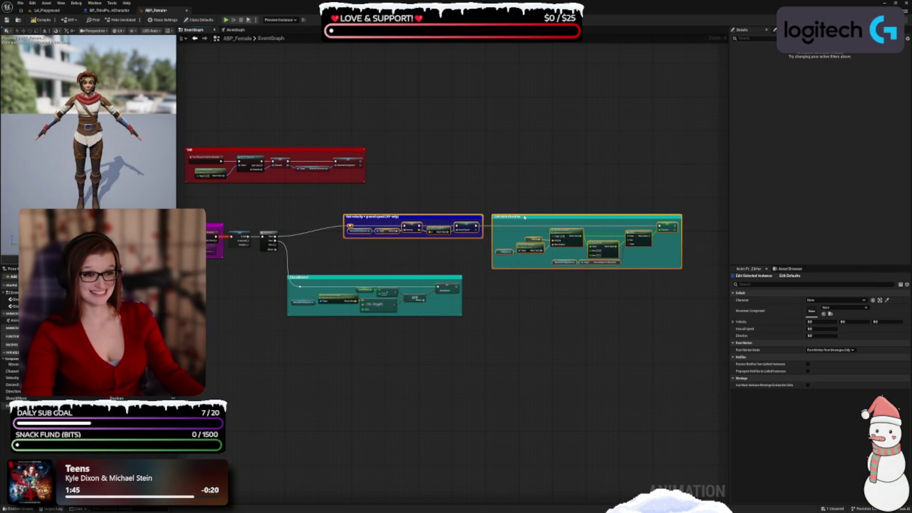
click(451, 240)
scroll(442, 242, up, 3)
drag(405, 269, 444, 214)
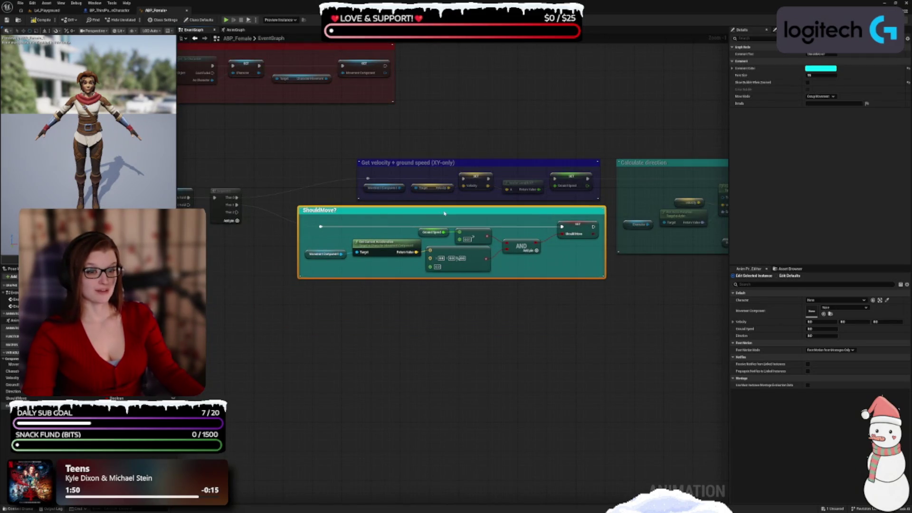
click(434, 340)
drag(434, 340, 450, 300)
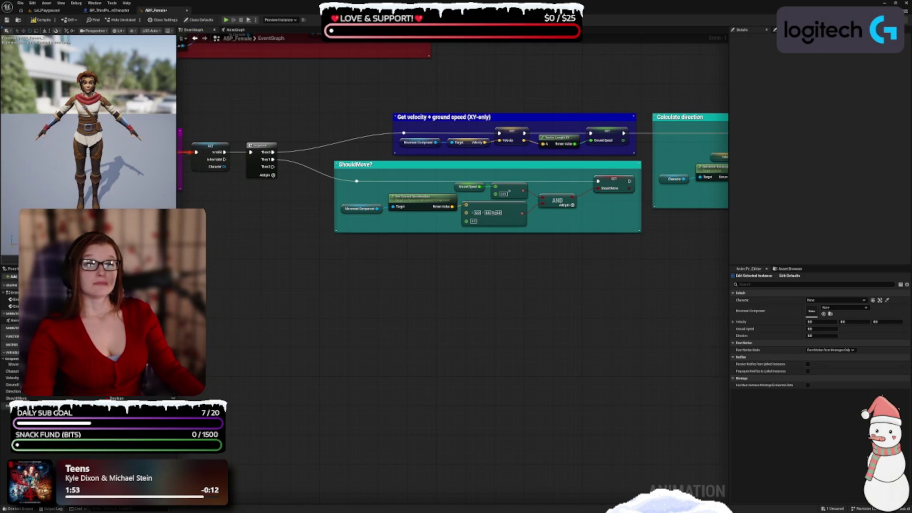
mouse_move(311, 287)
mouse_down()
mouse_move(366, 279)
mouse_move(288, 160)
mouse_move(306, 136)
mouse_up()
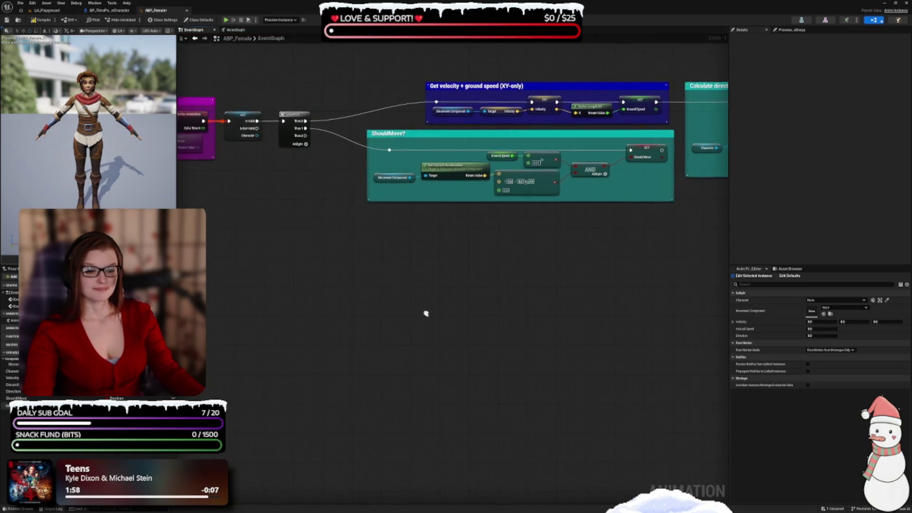
Step: Add a Movement Component Is Falling node and promote its result to an IsFalling variable
mouse_move(13, 365)
mouse_down()
mouse_move(326, 284)
mouse_move(440, 279)
mouse_move(388, 270)
mouse_up()
text(isfll)
key(BackSpace)
key(BackSpace)
text(all)
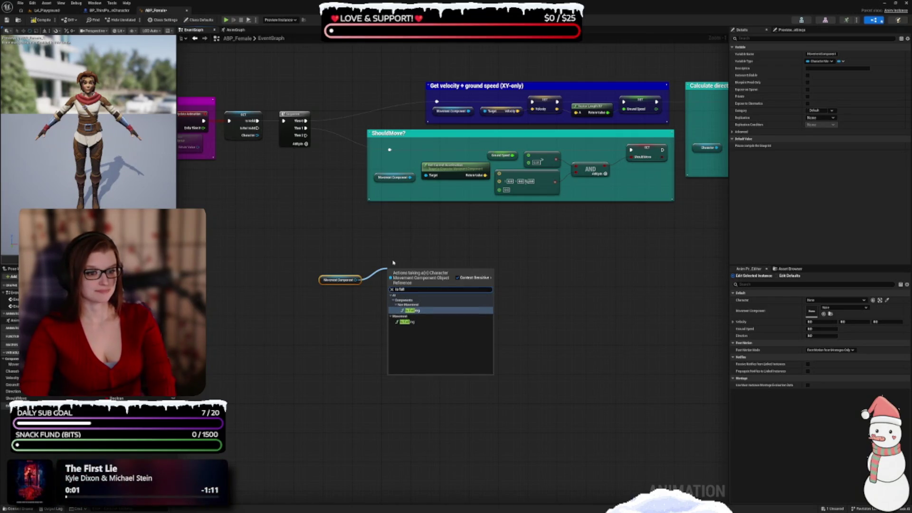
key(Return)
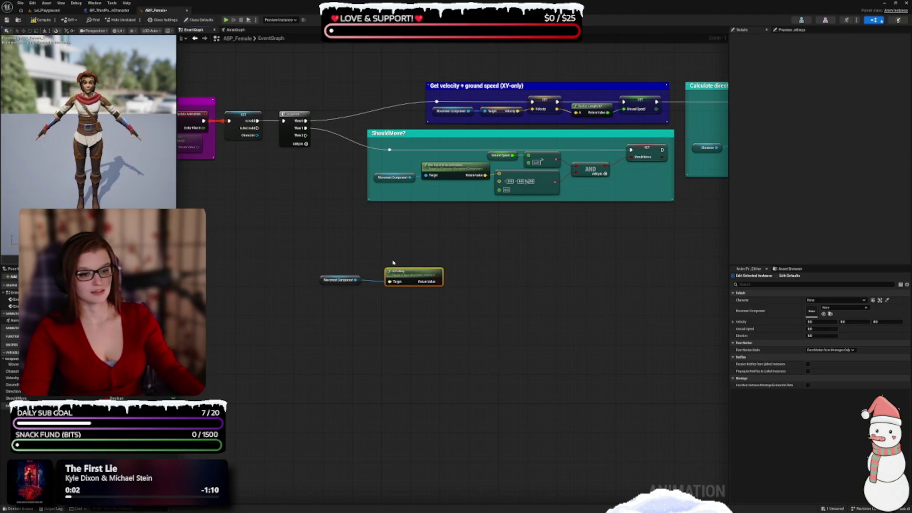
mouse_move(411, 279)
mouse_down()
mouse_move(396, 273)
mouse_move(462, 283)
mouse_up()
click(504, 280)
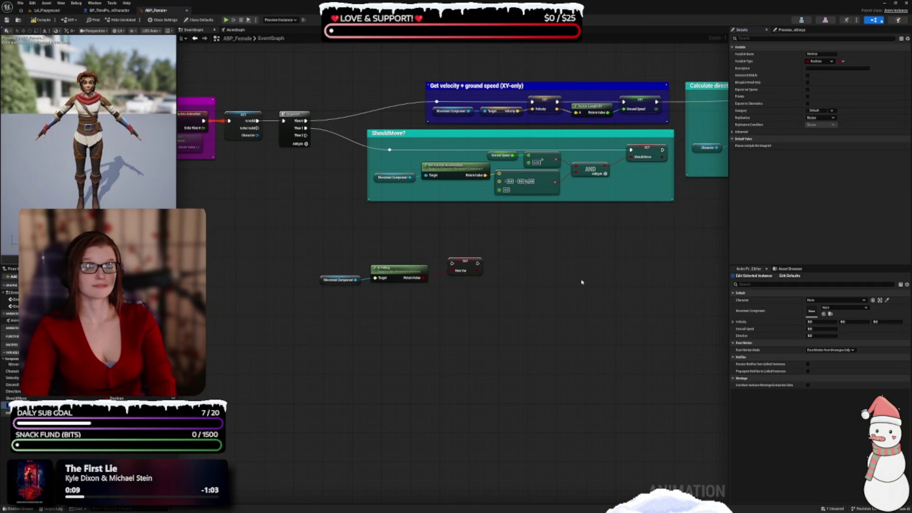
text(IsFalling)
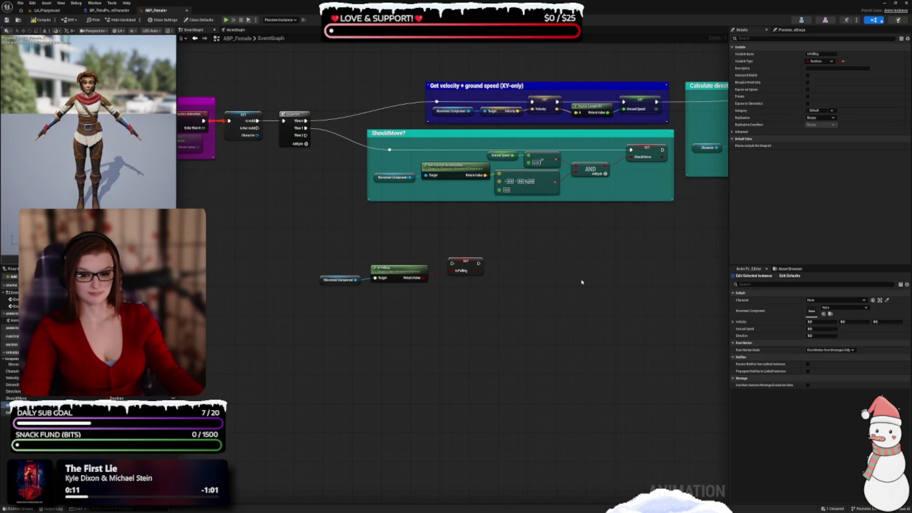
key(Return)
Step: Wire Sequence Then 2 into the IsFalling setter through a reroute knot and select the falling-check nodes
mouse_move(311, 164)
mouse_down()
mouse_move(459, 290)
mouse_move(445, 295)
mouse_move(480, 306)
mouse_up()
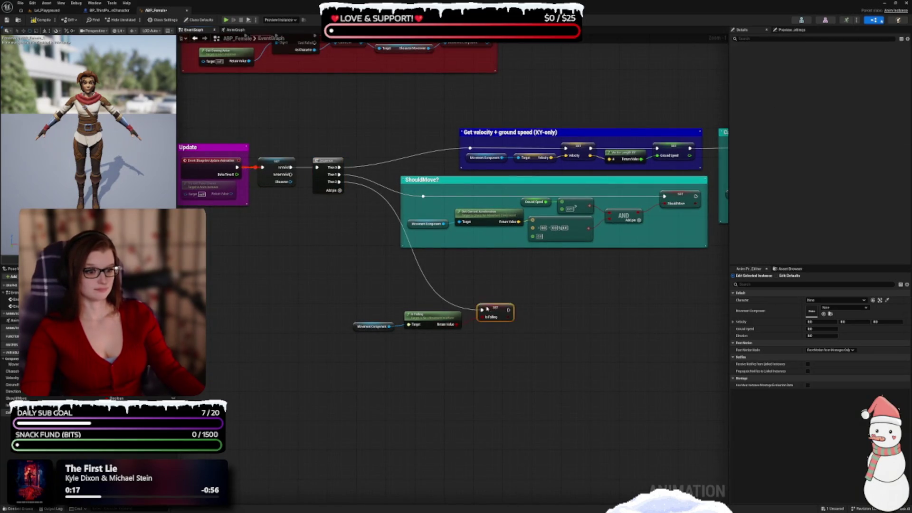
scroll(427, 285, up, 1)
double_click(427, 283)
mouse_move(426, 284)
mouse_down()
mouse_move(359, 322)
mouse_move(357, 311)
mouse_move(355, 330)
mouse_up()
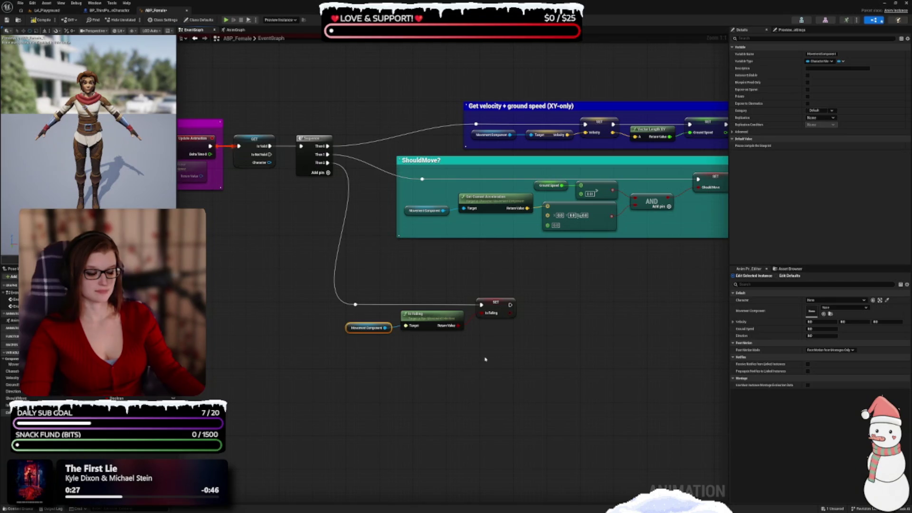
drag(313, 278, 523, 378)
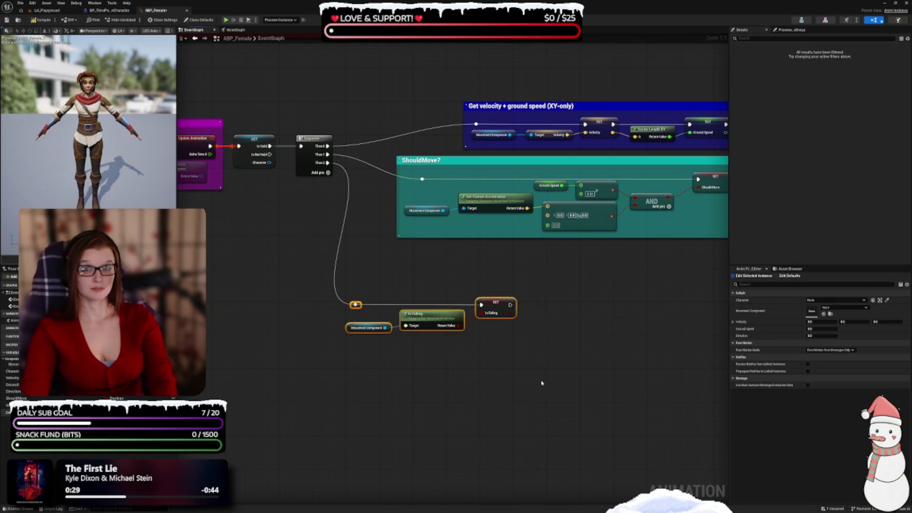
Step: Group the falling-check nodes in an IsFalling? comment below ShouldMove?
text(cIsFalling?)
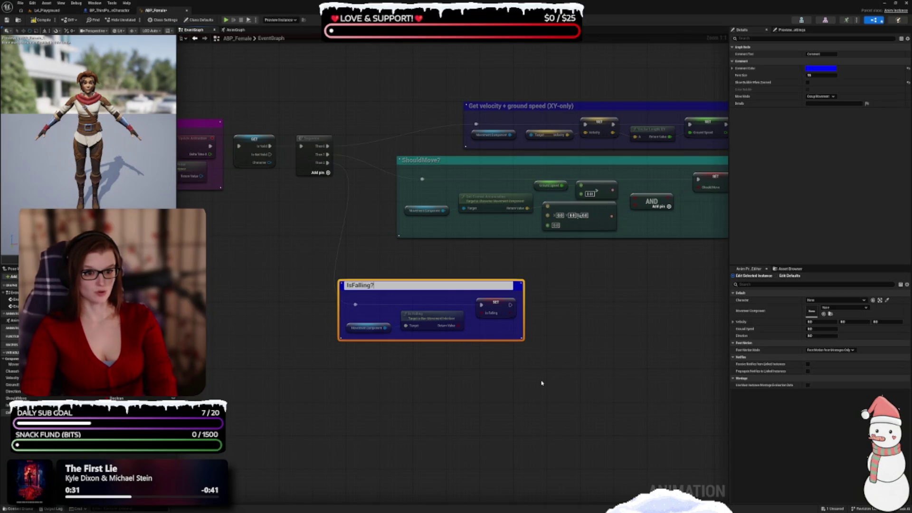
key(Return)
drag(542, 383, 457, 405)
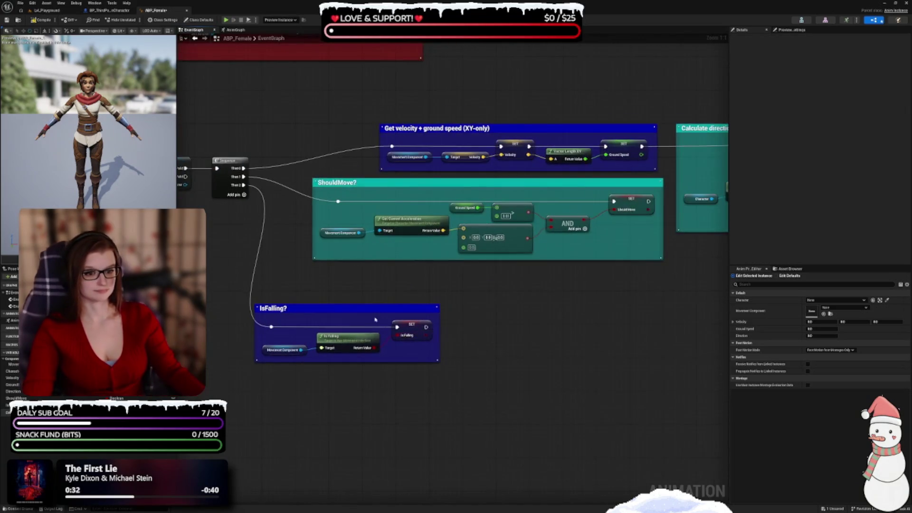
drag(353, 308, 411, 275)
Step: Shift the Get velocity group left and zoom out to see every group, including Calculate direction
drag(551, 284, 562, 330)
drag(443, 174, 377, 176)
click(452, 142)
scroll(579, 220, down, 2)
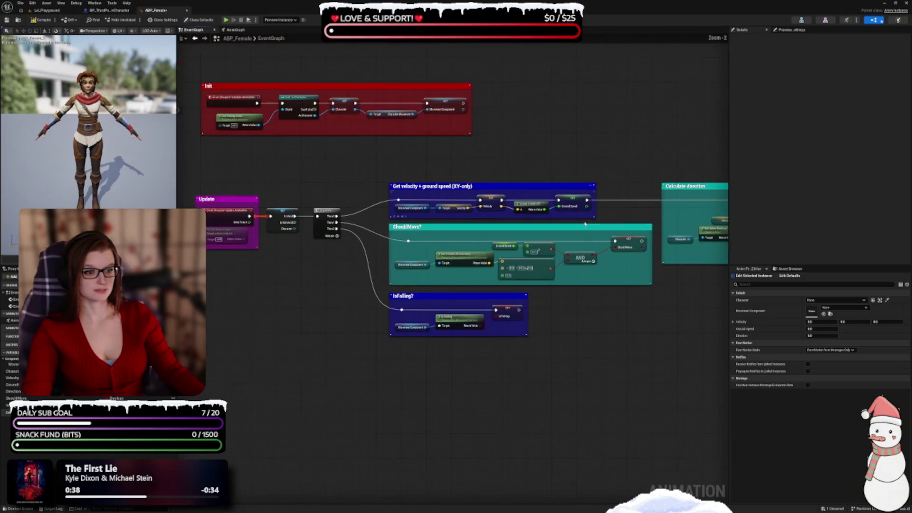
drag(629, 287, 534, 292)
drag(217, 366, 377, 377)
scroll(358, 294, down, 4)
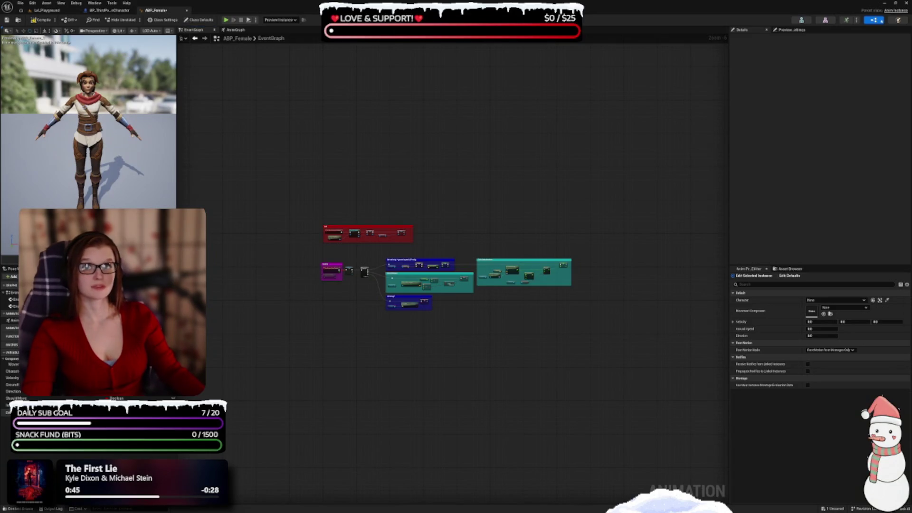
scroll(326, 282, up, 3)
drag(338, 297, 318, 299)
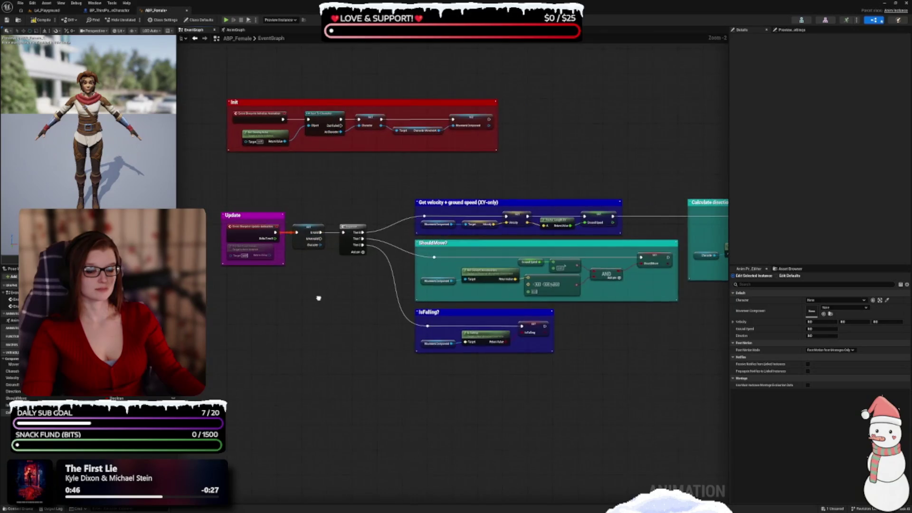
scroll(328, 301, down, 1)
drag(491, 340, 441, 317)
Step: Save ABP_Female and switch to its AnimGraph, which holds only Output Pose
key(ctrl+s)
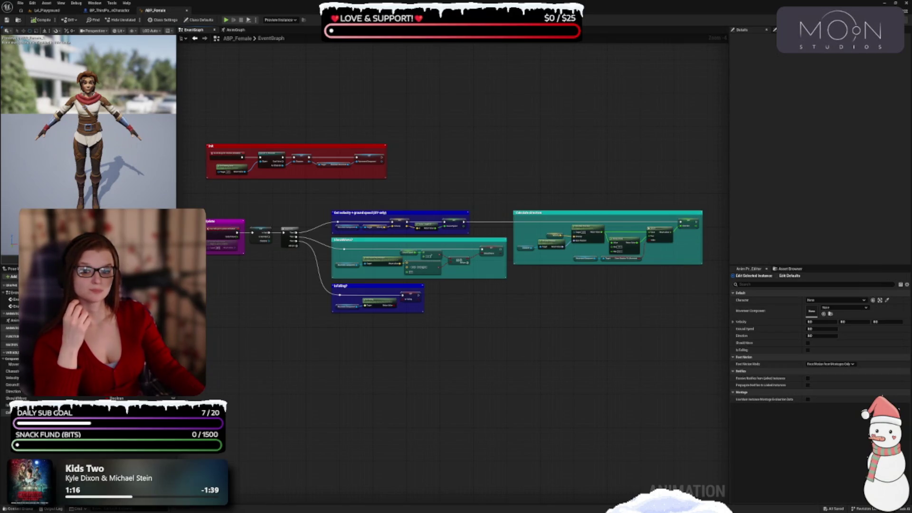
click(12, 320)
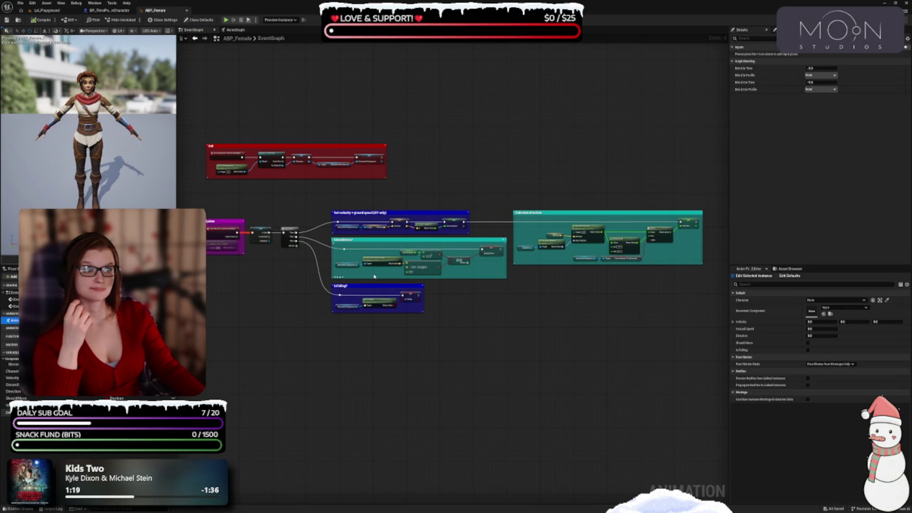
click(235, 29)
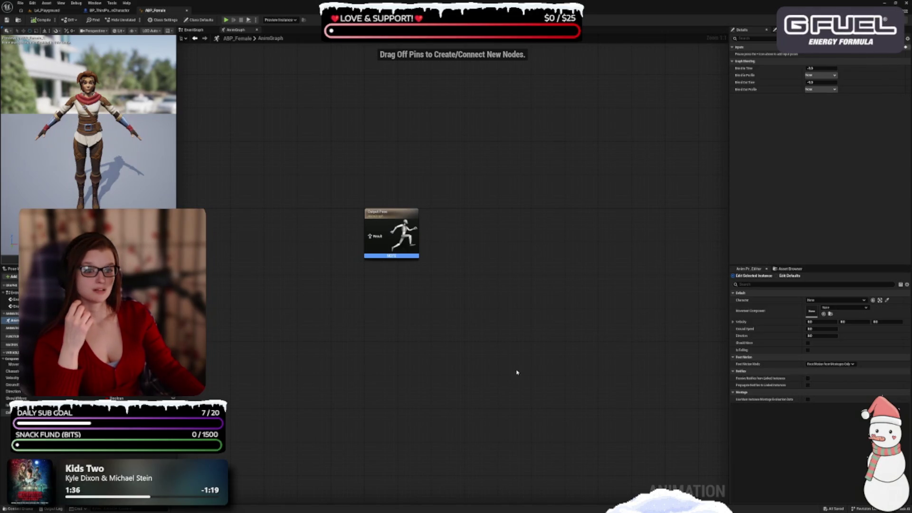
Step: Reframe the AnimGraph around Output Pose and bring up the node action menu on the empty canvas
drag(460, 315, 594, 311)
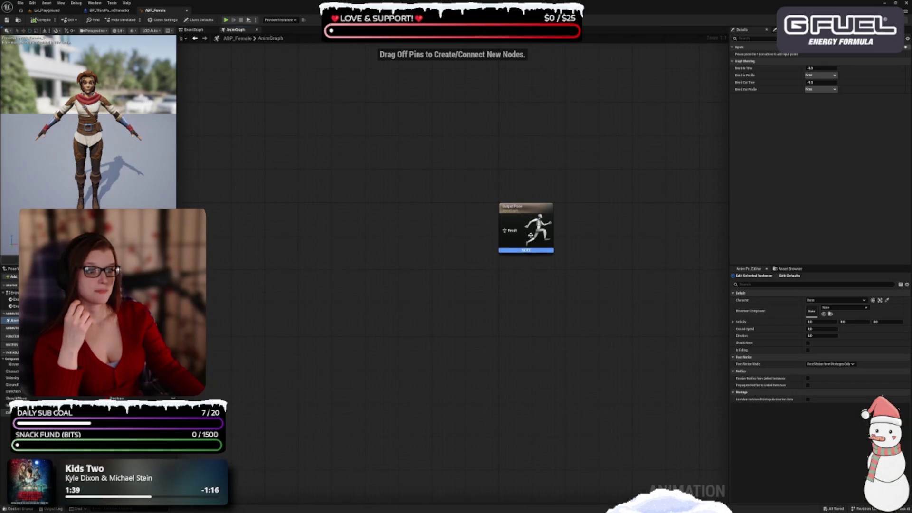
mouse_move(489, 312)
mouse_down()
mouse_move(495, 283)
mouse_move(466, 265)
mouse_up()
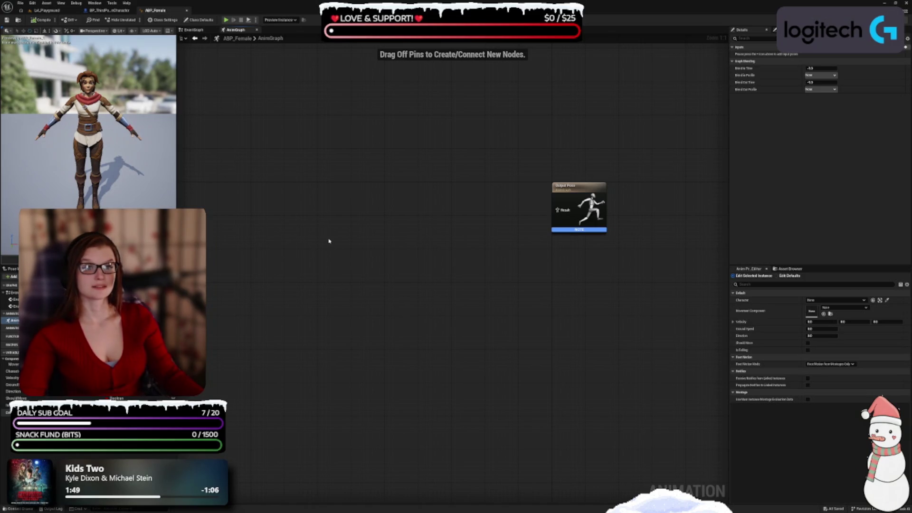
right_click(333, 195)
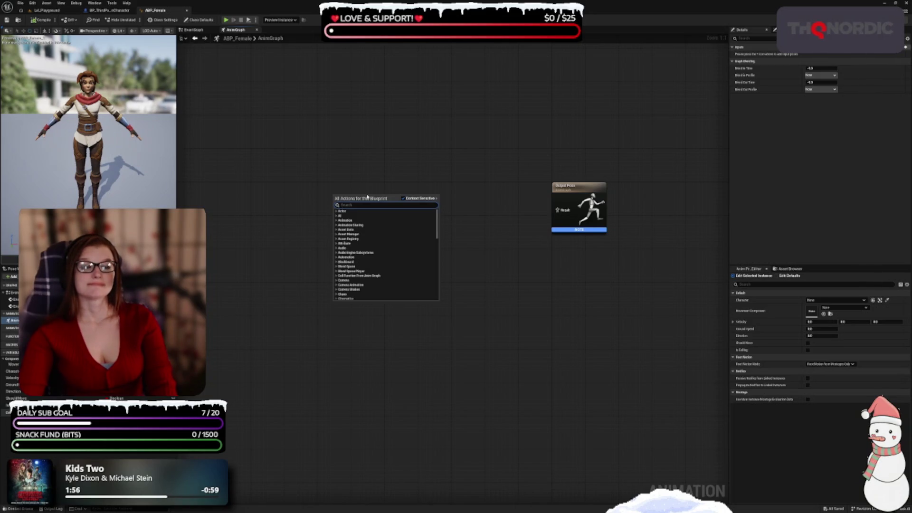
Step: Add a State Machine node from the action menu and name it Locomotion
text(state)
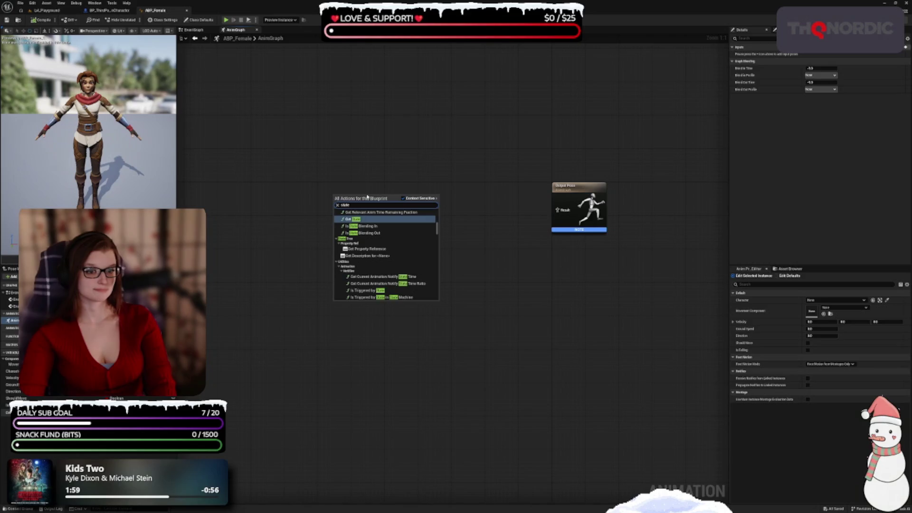
text( machine)
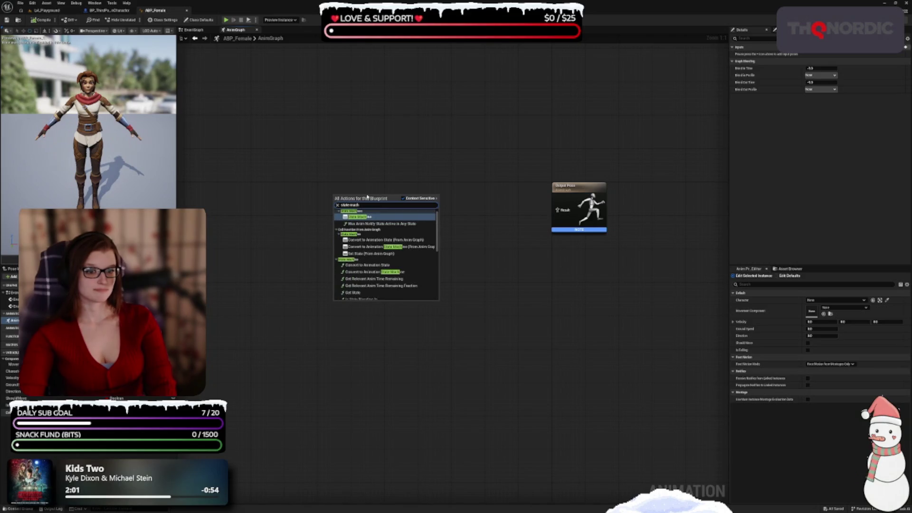
key(Return)
key(BackSpace)
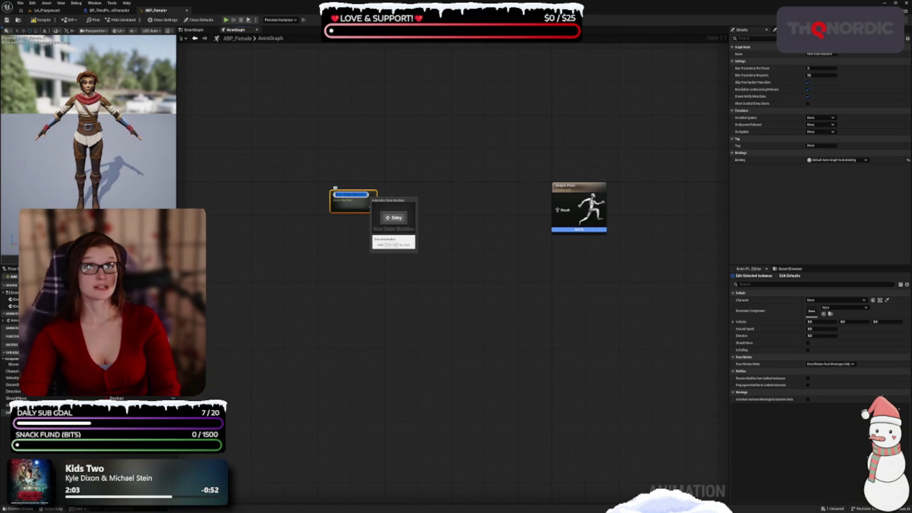
text(Locomotion)
key(Return)
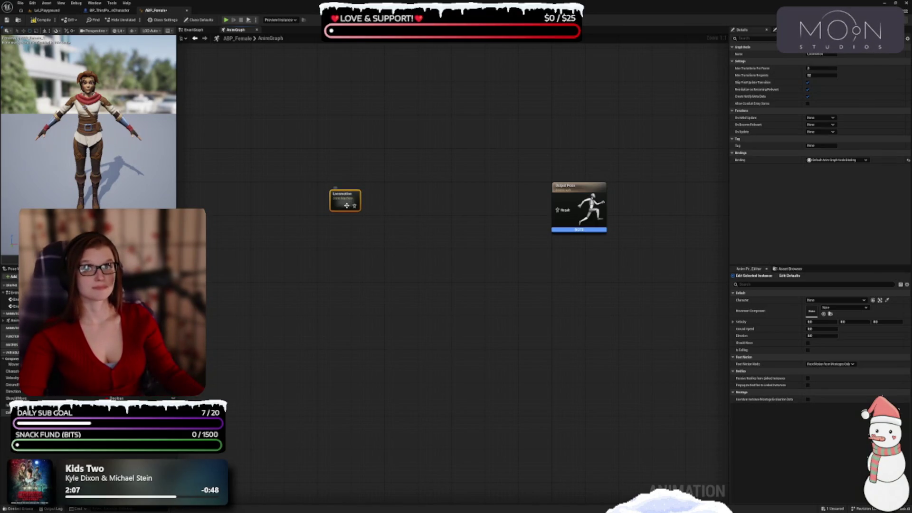
drag(343, 201, 334, 191)
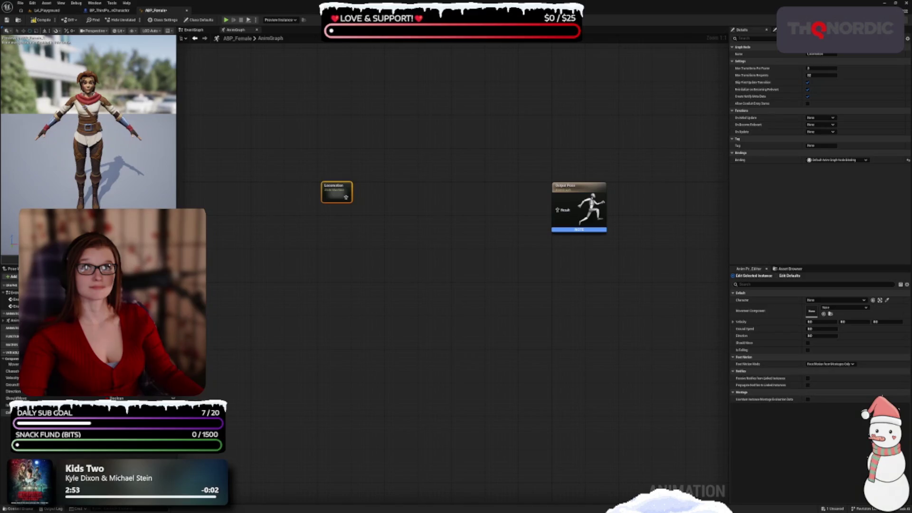
drag(292, 207, 288, 158)
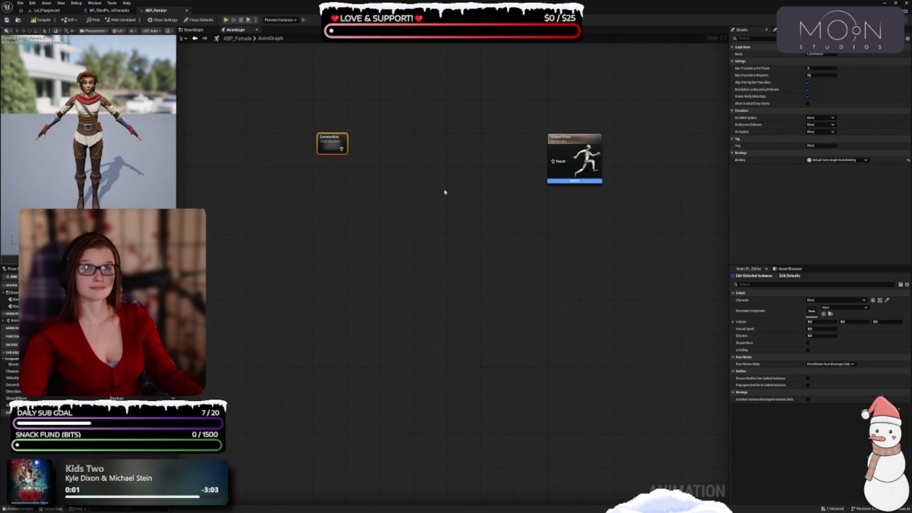
drag(348, 143, 384, 142)
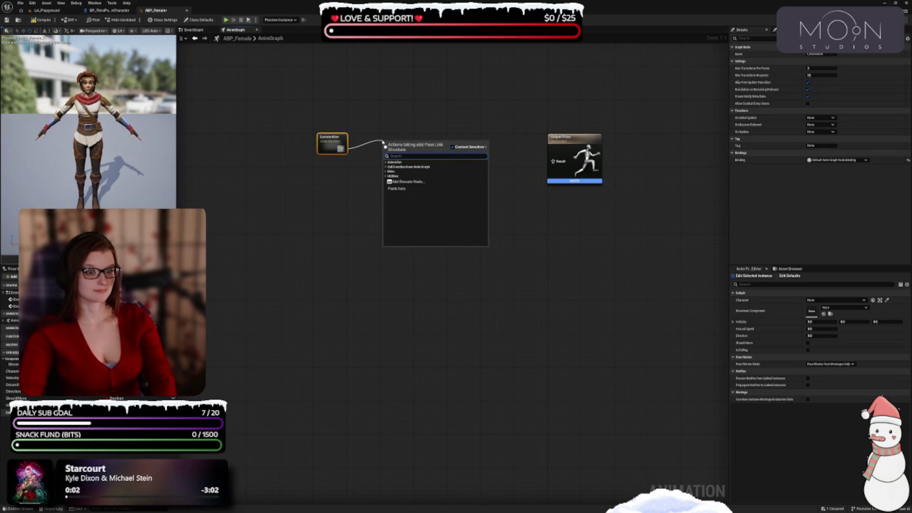
text(anim)
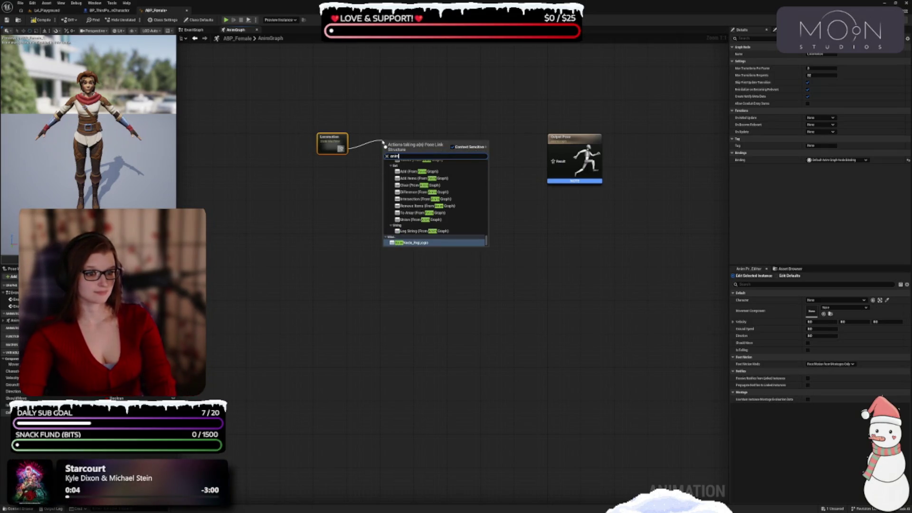
key(BackSpace)
key(BackSpace)
key(BackSpace)
text(tree)
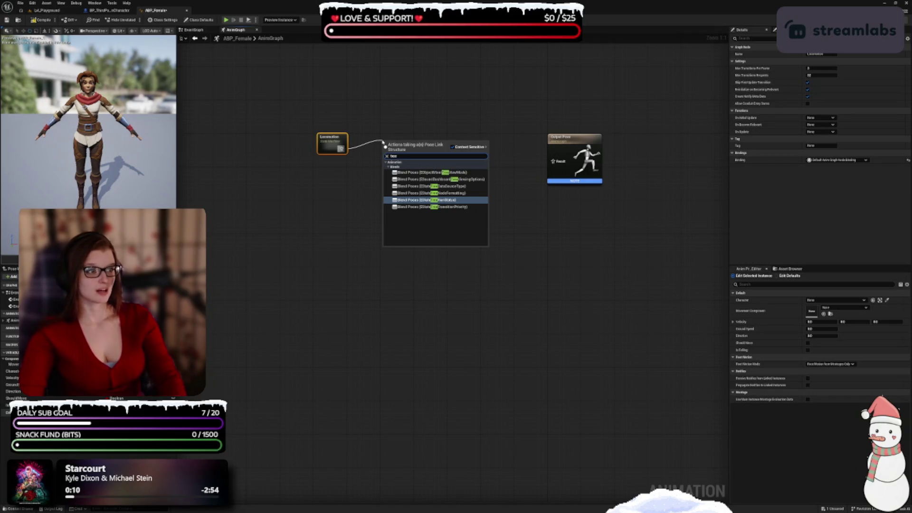
click(347, 248)
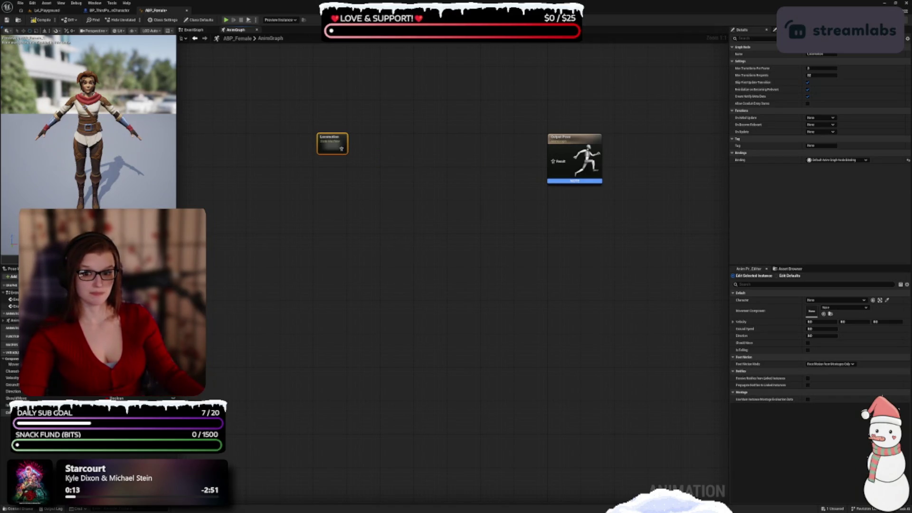
click(4, 320)
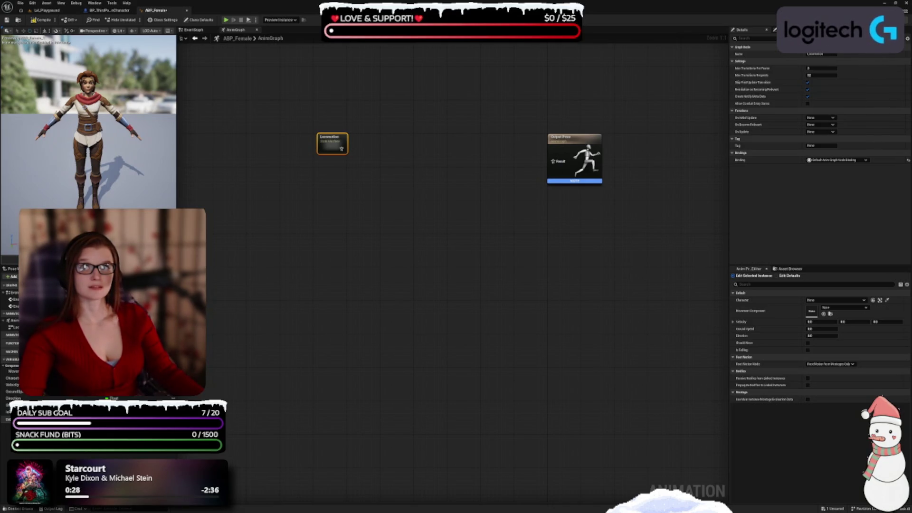
mouse_move(342, 149)
mouse_down()
mouse_move(299, 129)
mouse_move(345, 137)
mouse_up()
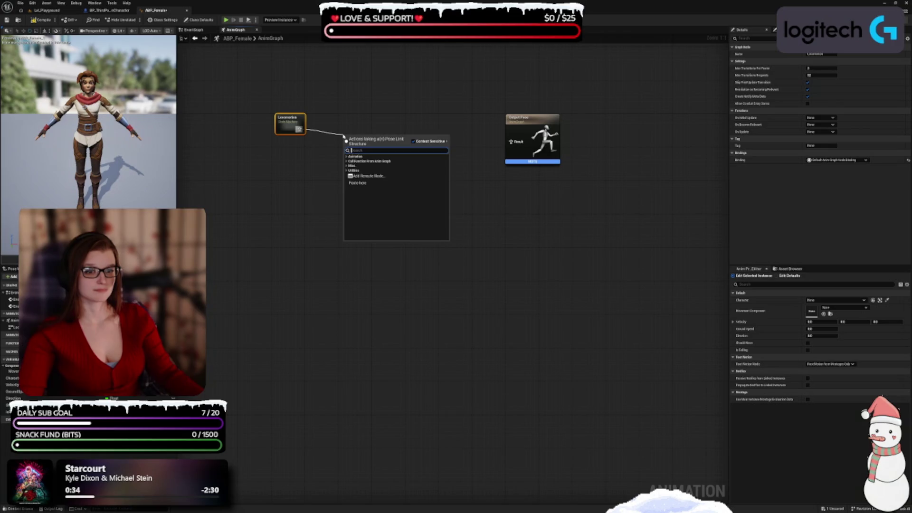
click(348, 157)
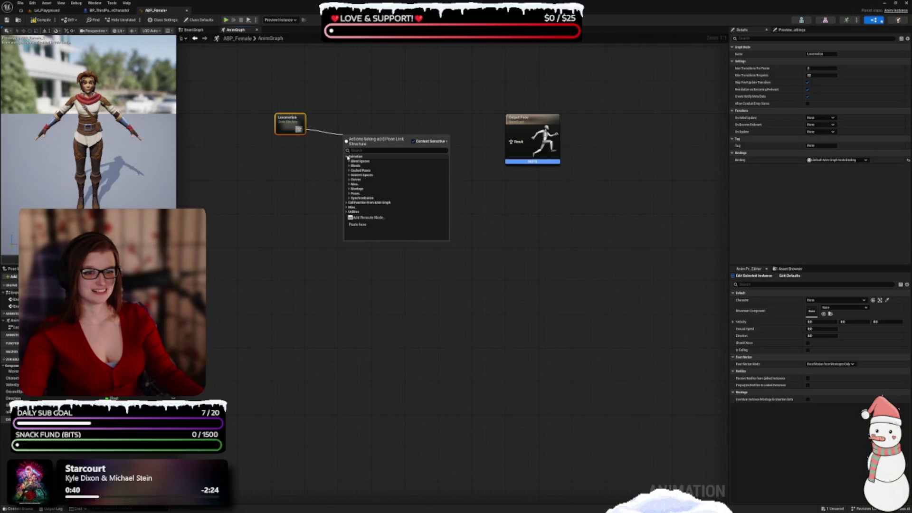
click(347, 157)
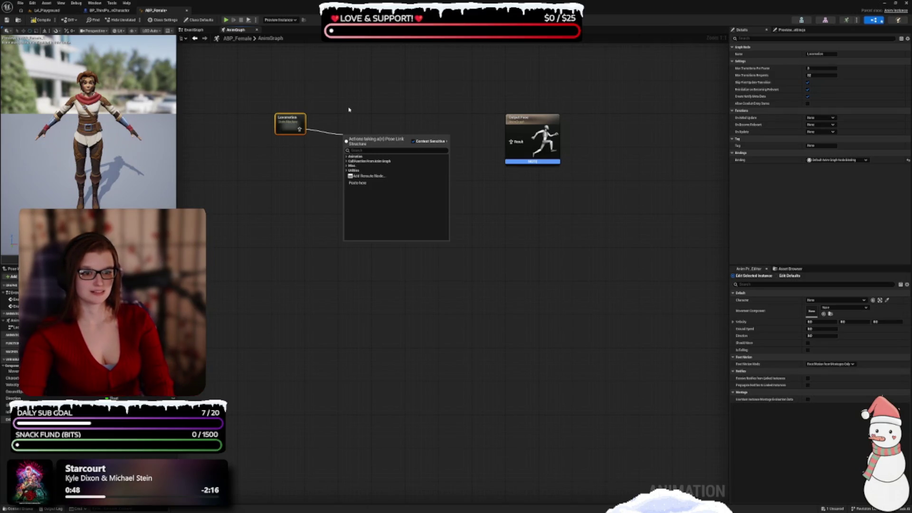
text(tree)
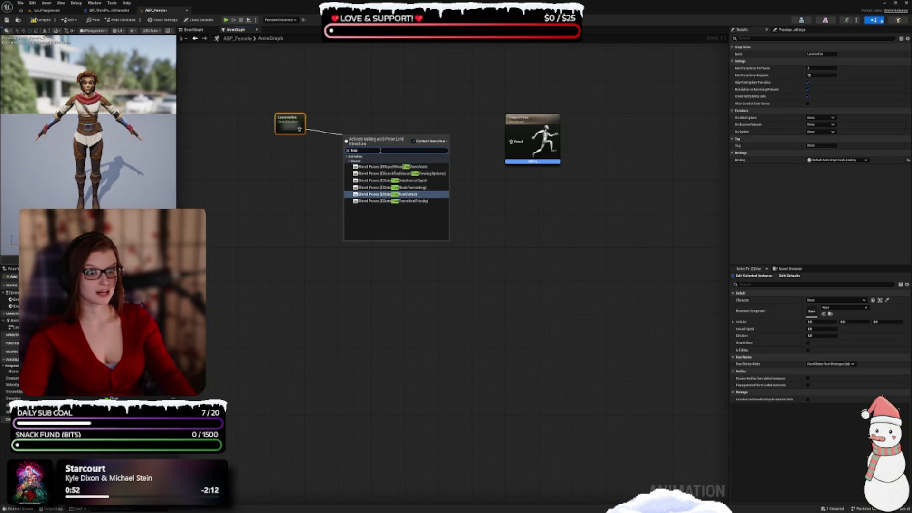
key(BackSpace)
key(BackSpace)
key(BackSpace)
text(stac)
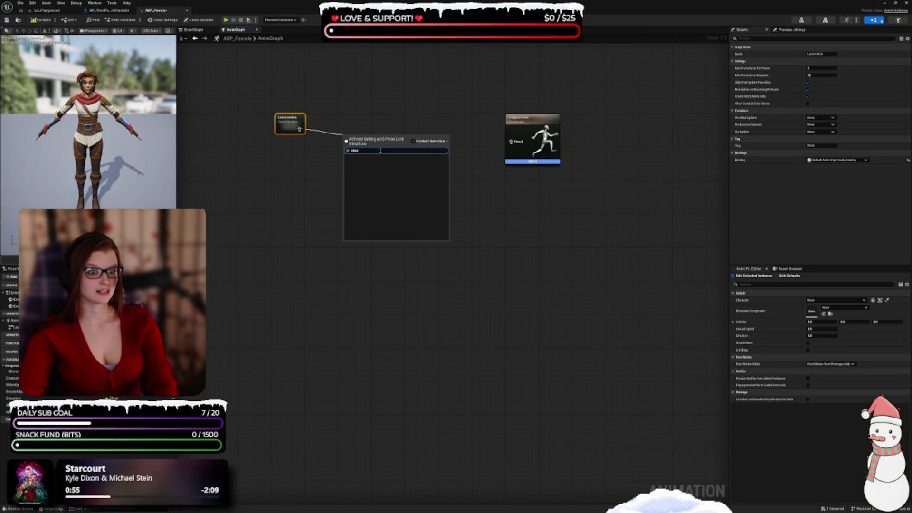
key(BackSpace)
text(te)
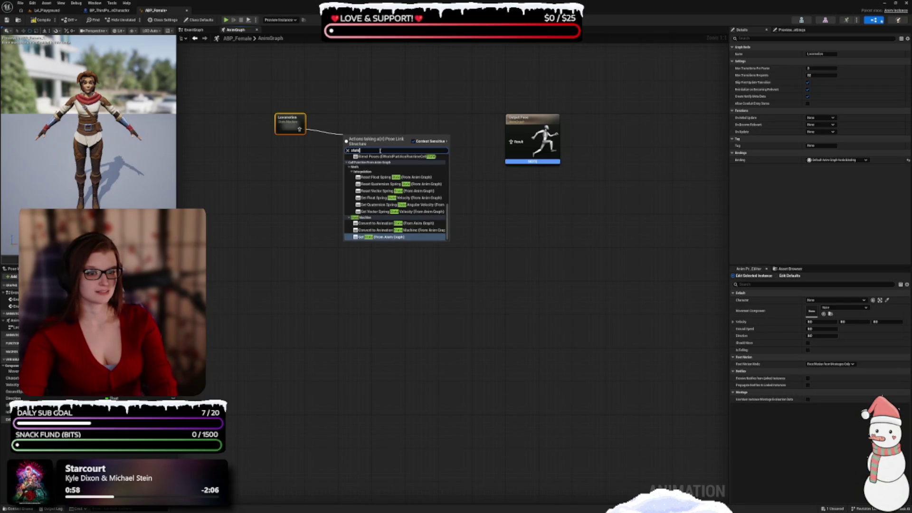
scroll(393, 191, up, 2)
scroll(392, 191, up, 3)
click(325, 102)
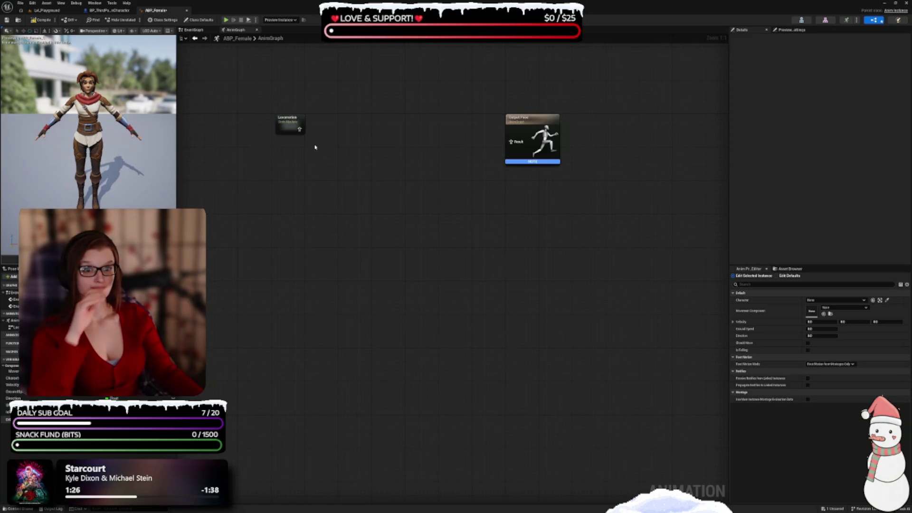
Step: Enter the Locomotion state machine graph and shift its Entry node to the right
drag(344, 137, 370, 172)
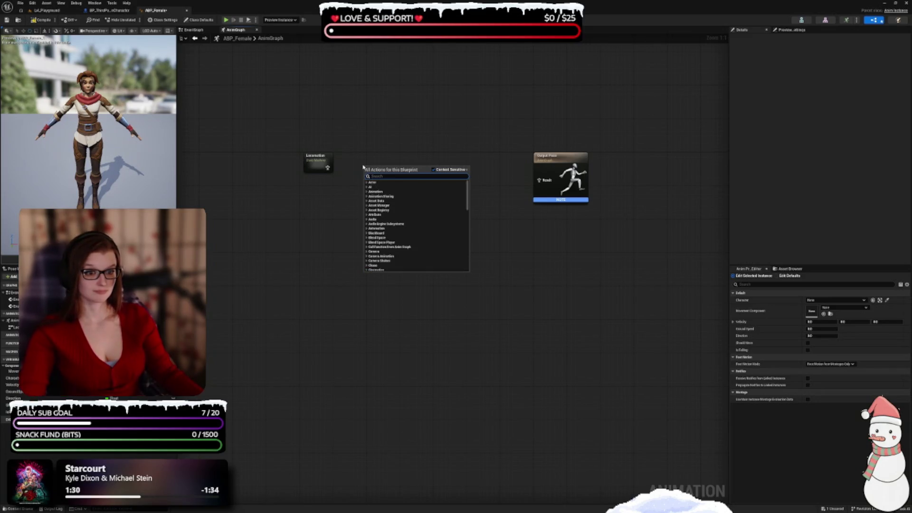
click(295, 250)
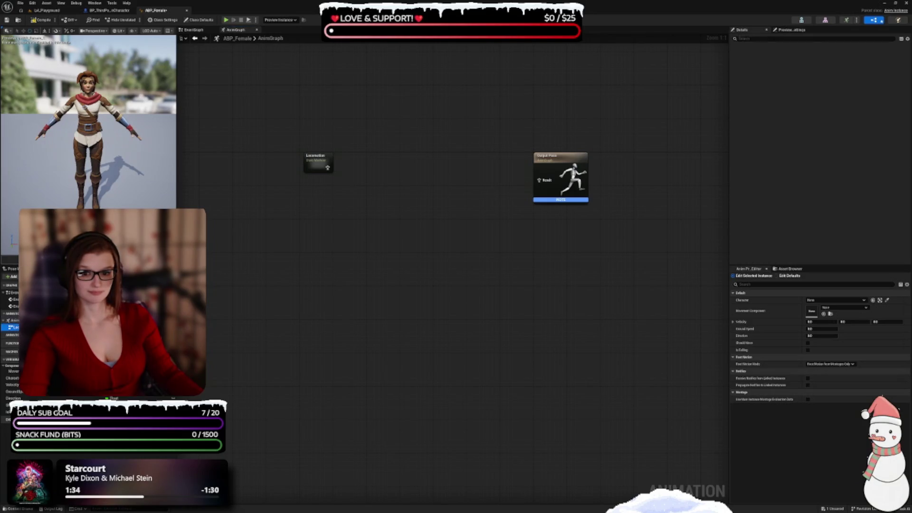
double_click(326, 166)
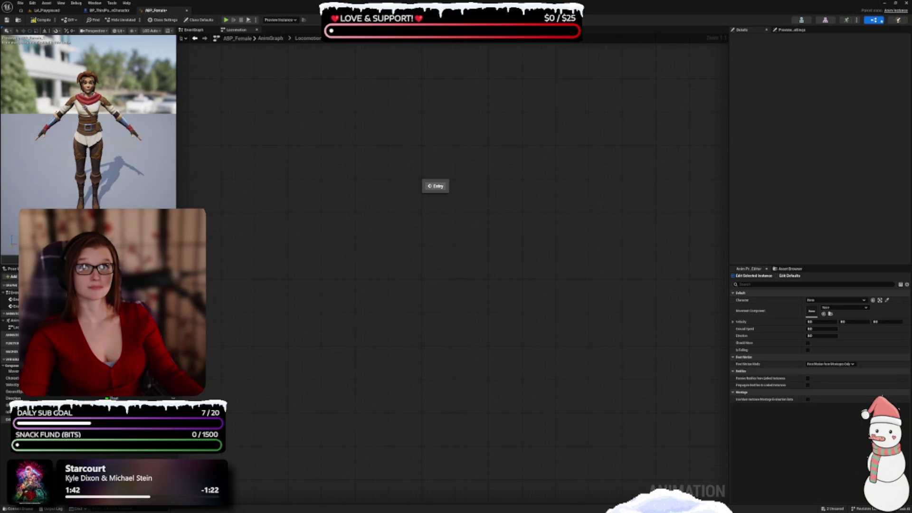
drag(460, 191, 437, 181)
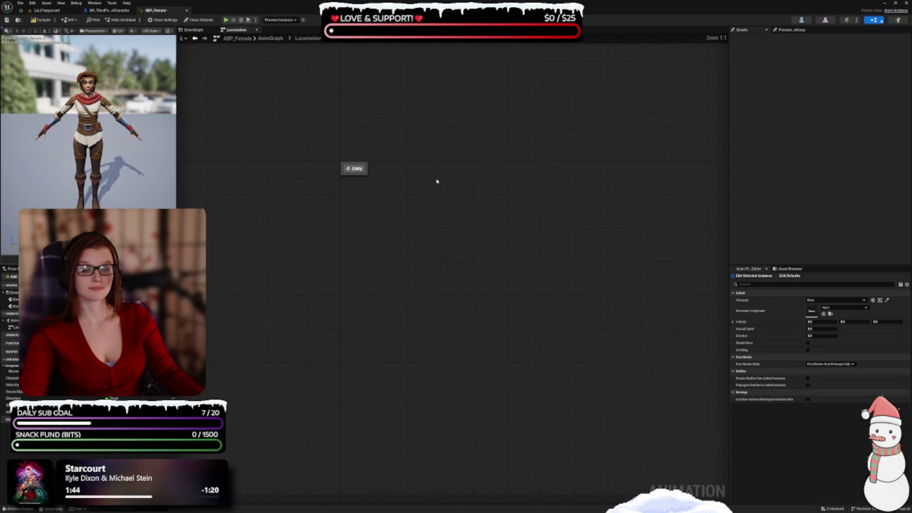
mouse_move(361, 169)
mouse_down()
mouse_move(402, 170)
mouse_move(360, 170)
mouse_move(393, 169)
mouse_up()
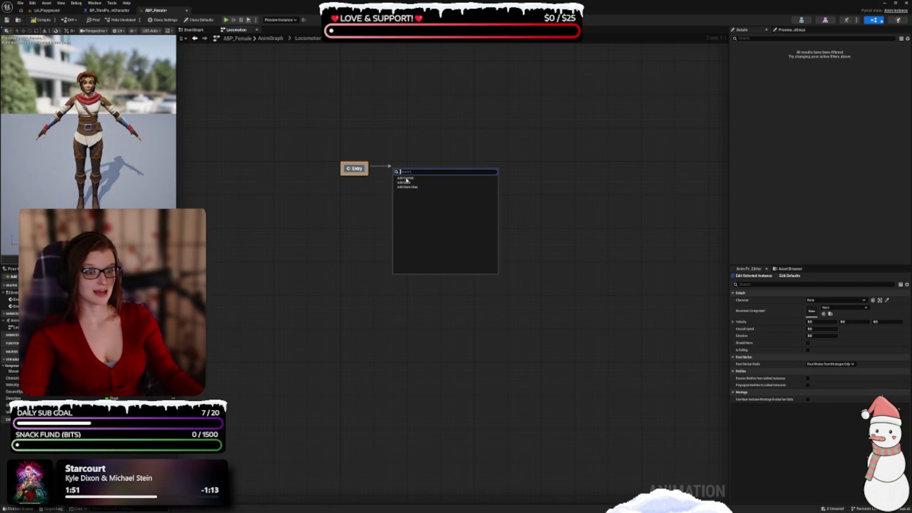
Step: Add an Idle state after Entry and a Walk / Run state linked from Idle
click(404, 182)
text(Idle)
key(Return)
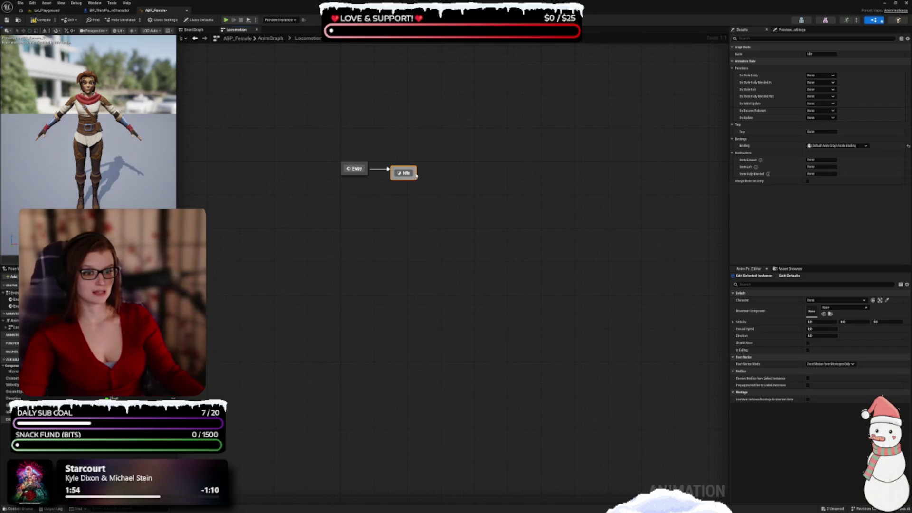
drag(417, 176, 434, 174)
click(455, 189)
text(Walk)
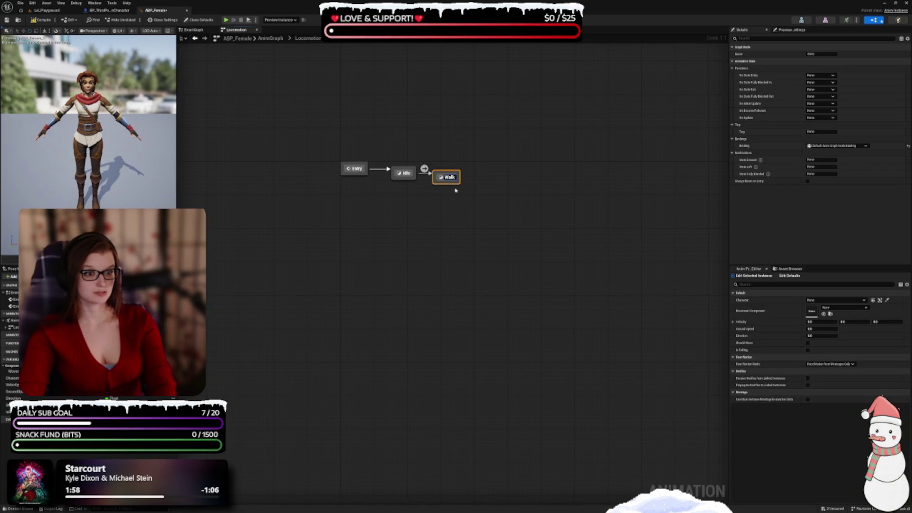
text( / Run)
key(Return)
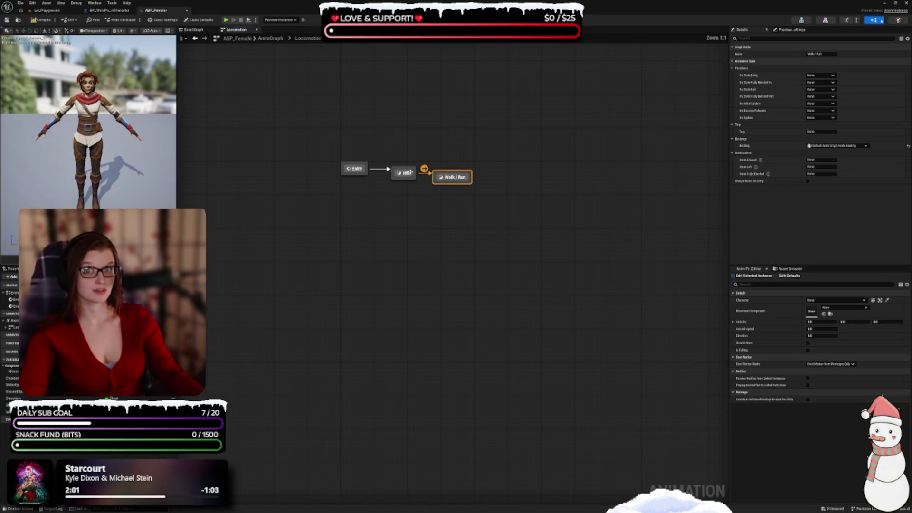
Step: Add a transition from Walk / Run back to Idle and move Walk / Run further right
mouse_move(458, 203)
mouse_down()
mouse_move(461, 235)
mouse_move(459, 202)
mouse_up()
key(Escape)
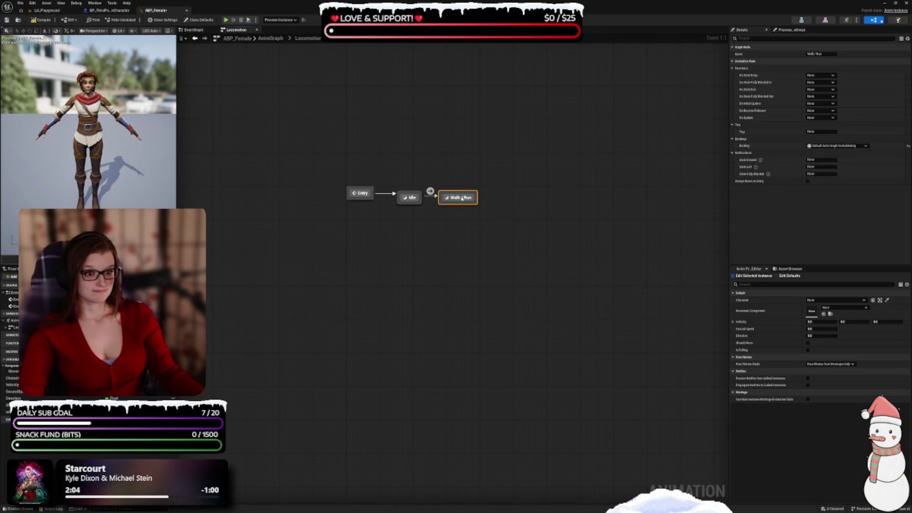
click(412, 193)
drag(440, 197, 412, 196)
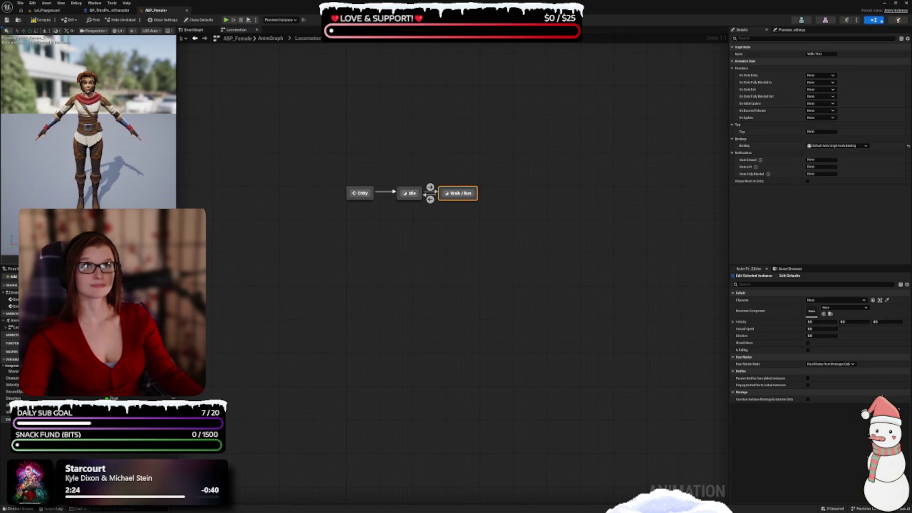
drag(458, 193, 491, 193)
click(447, 187)
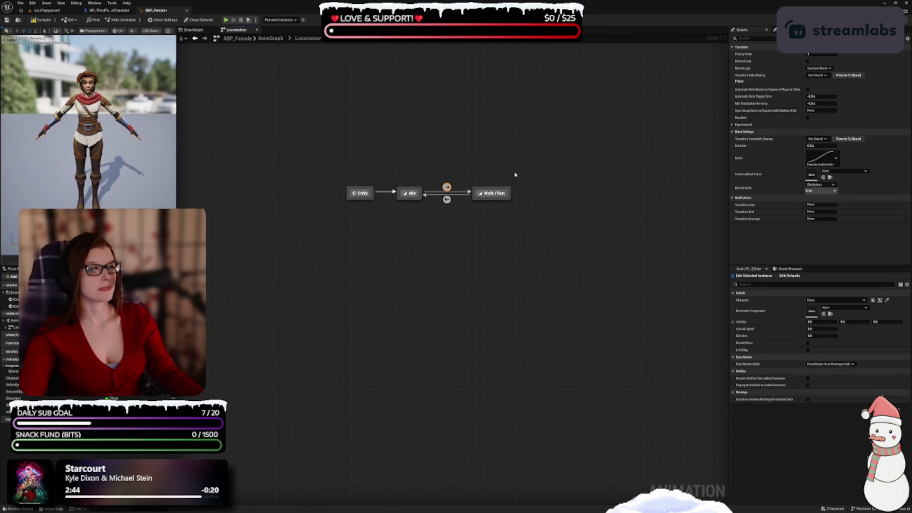
Step: Wire ShouldMove into Can Enter Transition on the Idle-to-Walk/Run rule, then return to Locomotion
double_click(447, 188)
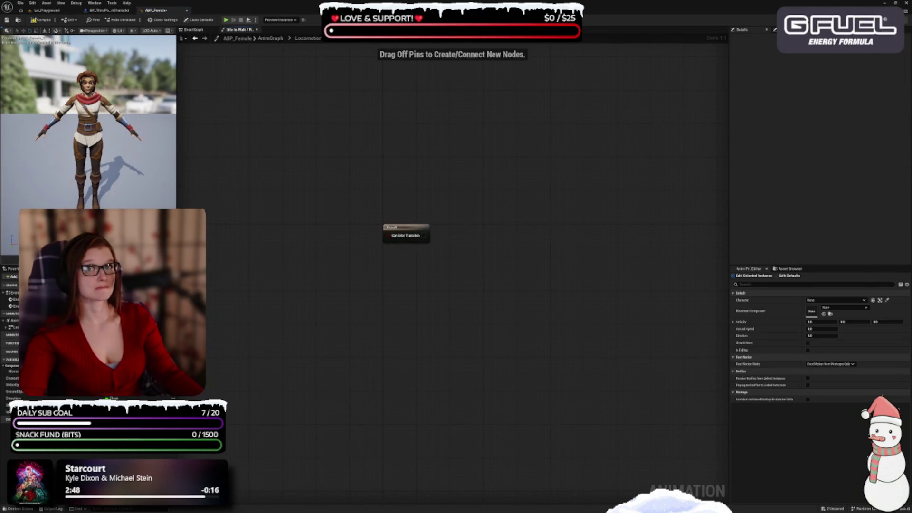
drag(350, 292, 400, 263)
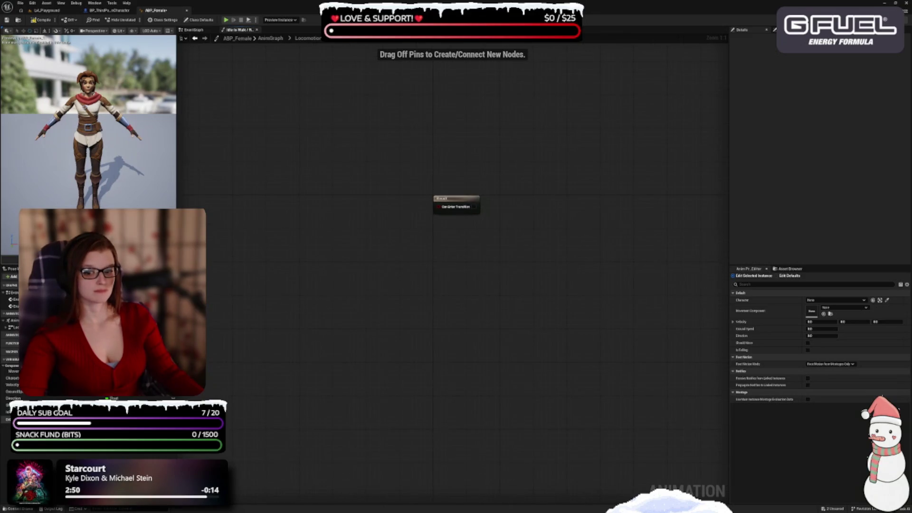
mouse_move(12, 404)
mouse_down()
mouse_move(442, 210)
mouse_move(403, 209)
mouse_up()
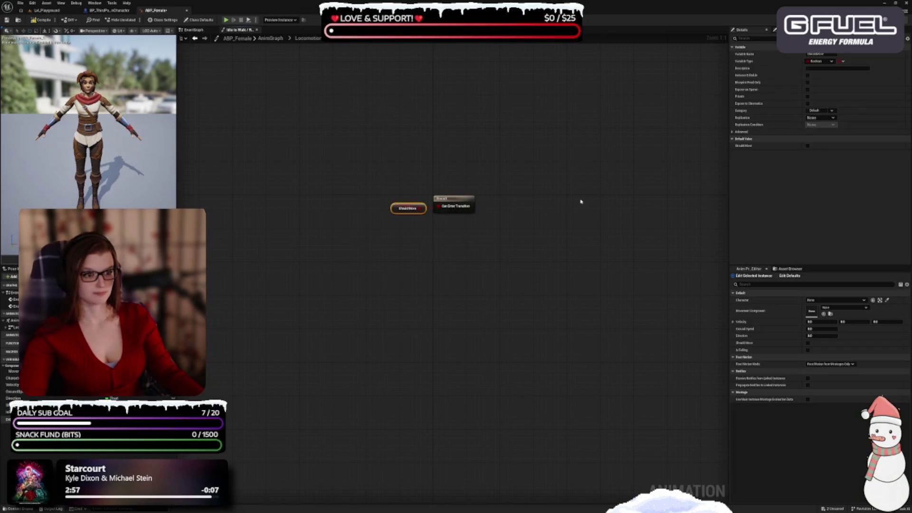
click(308, 38)
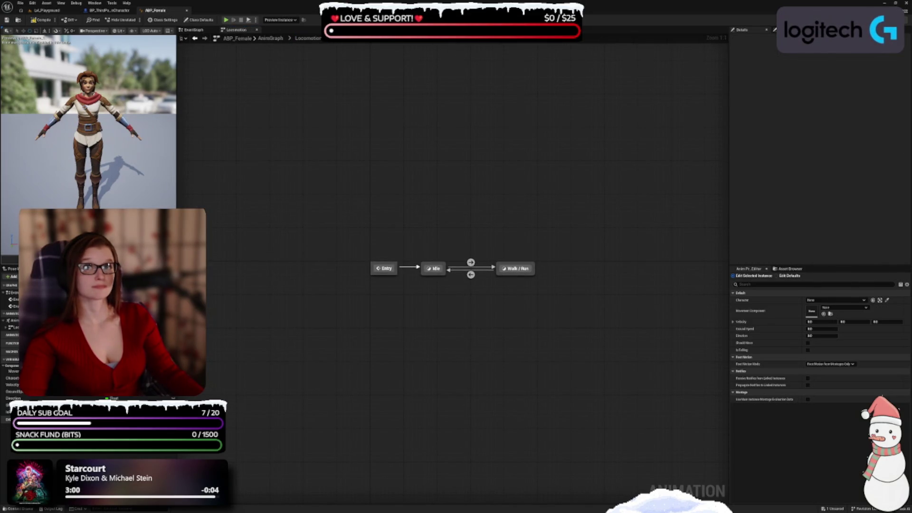
Step: Feed ShouldMove through a NOT Boolean node into the Walk/Run-to-Idle rule's Can Enter Transition, then return to Locomotion
double_click(471, 275)
mouse_move(9, 405)
mouse_down()
mouse_move(375, 277)
mouse_move(342, 280)
mouse_move(375, 267)
mouse_up()
text(not)
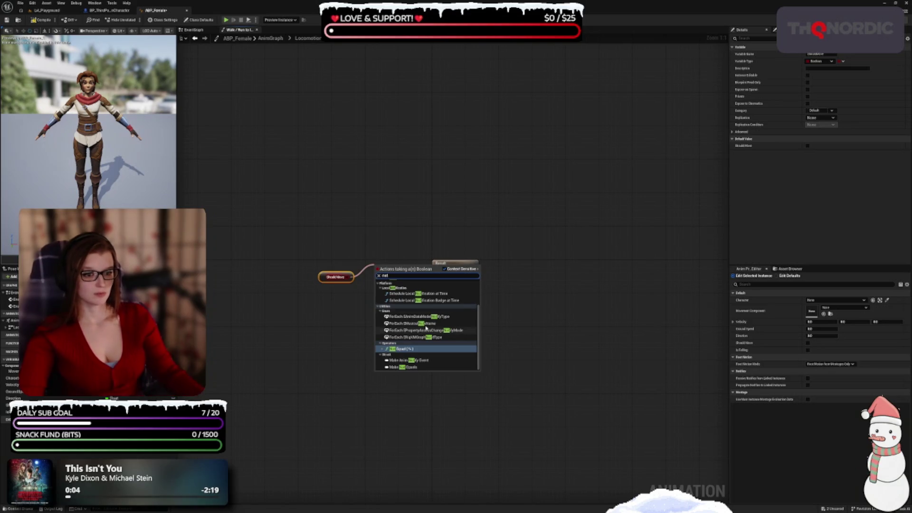
scroll(426, 334, up, 2)
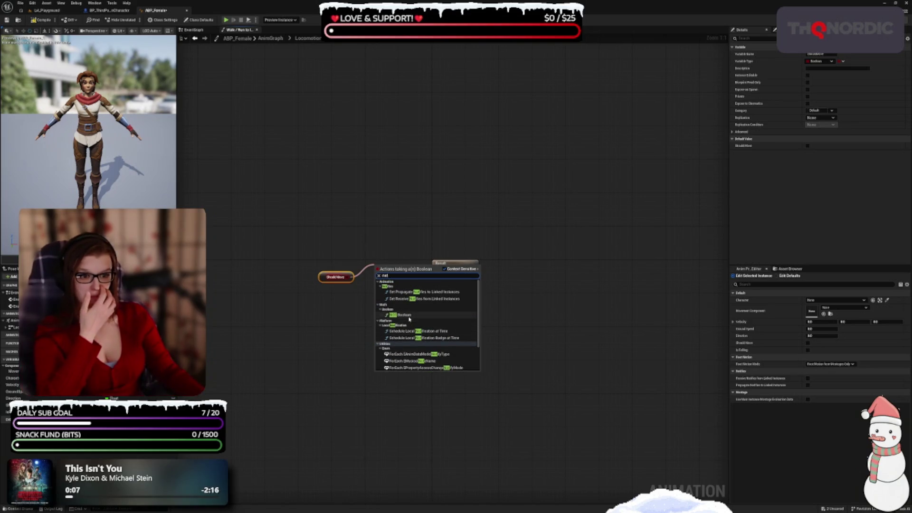
click(401, 312)
click(383, 279)
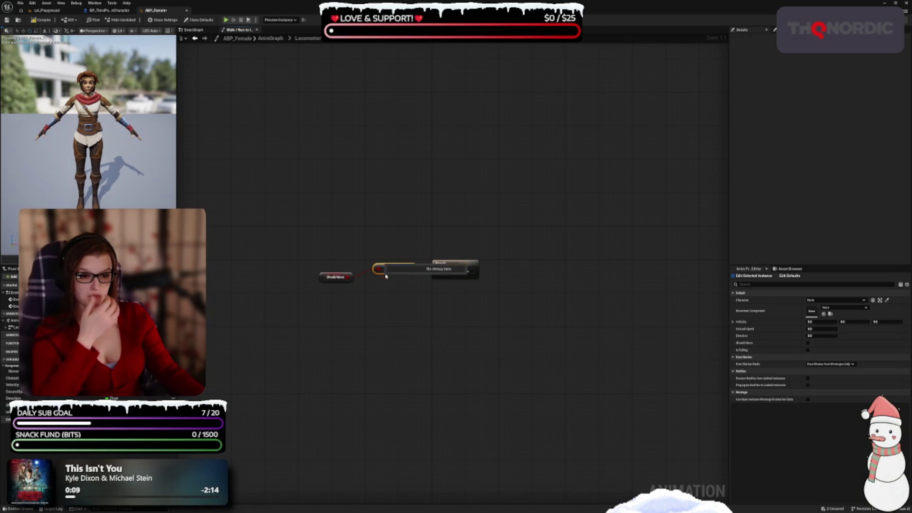
mouse_move(412, 271)
mouse_down()
mouse_move(399, 279)
mouse_move(436, 271)
mouse_up()
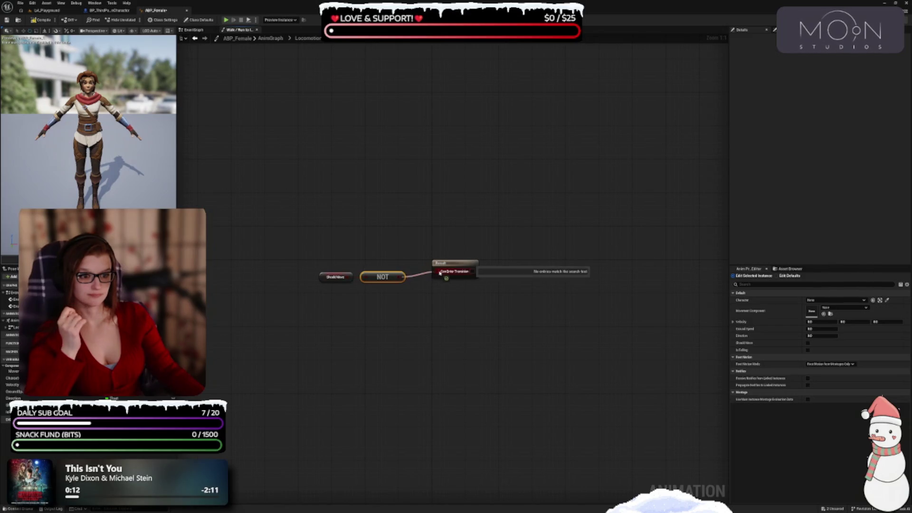
drag(384, 281, 405, 276)
drag(337, 282, 357, 280)
click(427, 305)
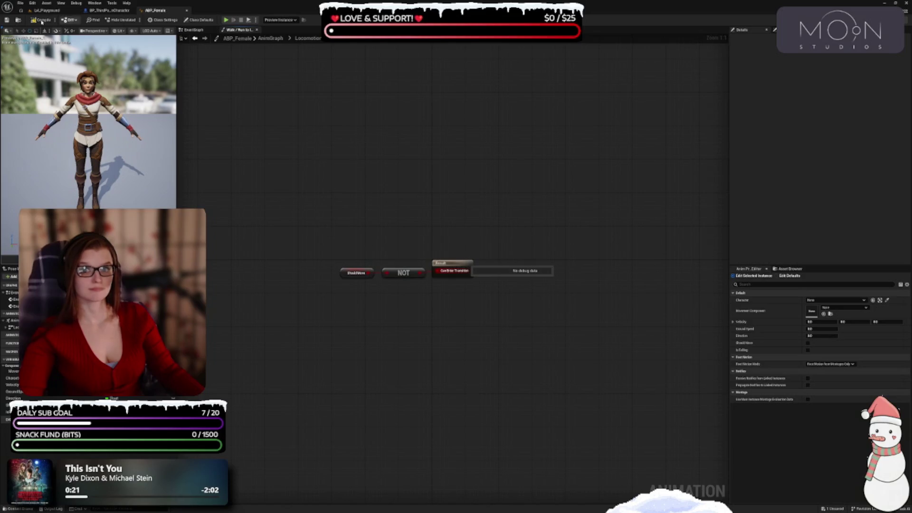
click(308, 38)
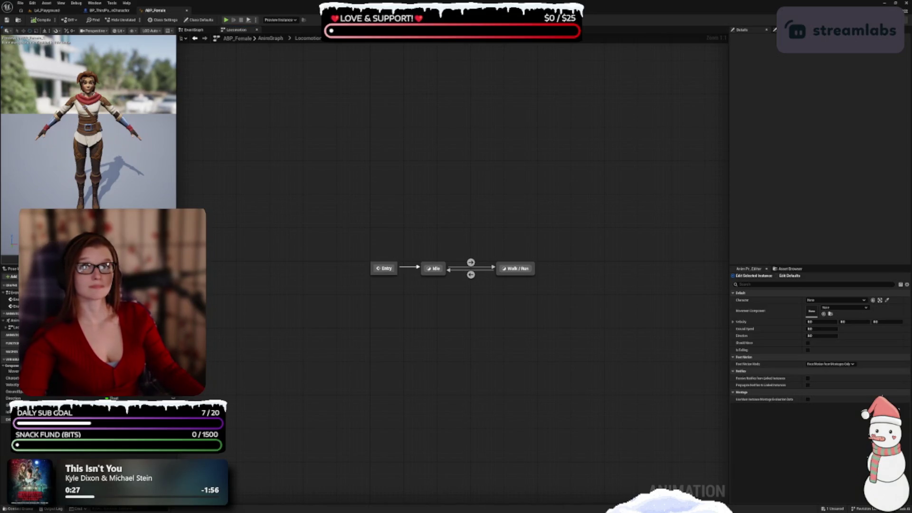
Step: In the AnimGraph, feed the Locomotion state machine into a New Save Cached Pose named Locomotion
drag(397, 177, 345, 106)
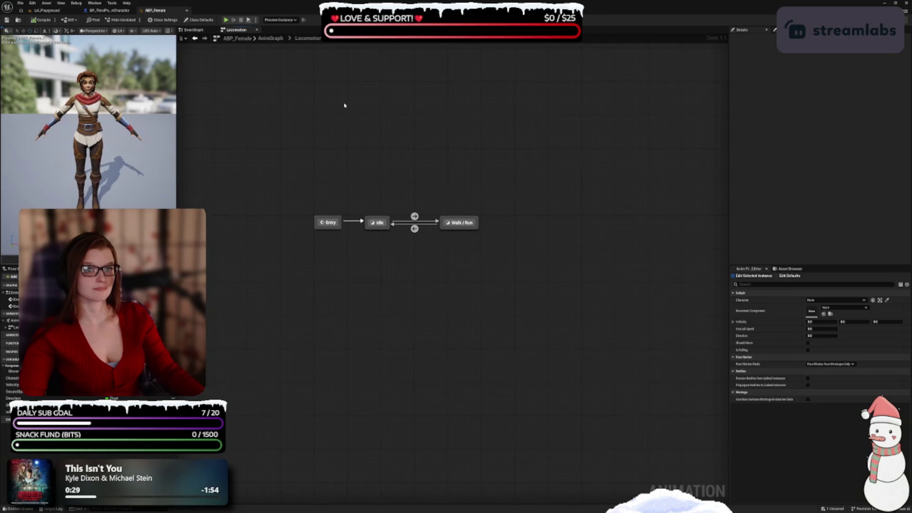
click(271, 38)
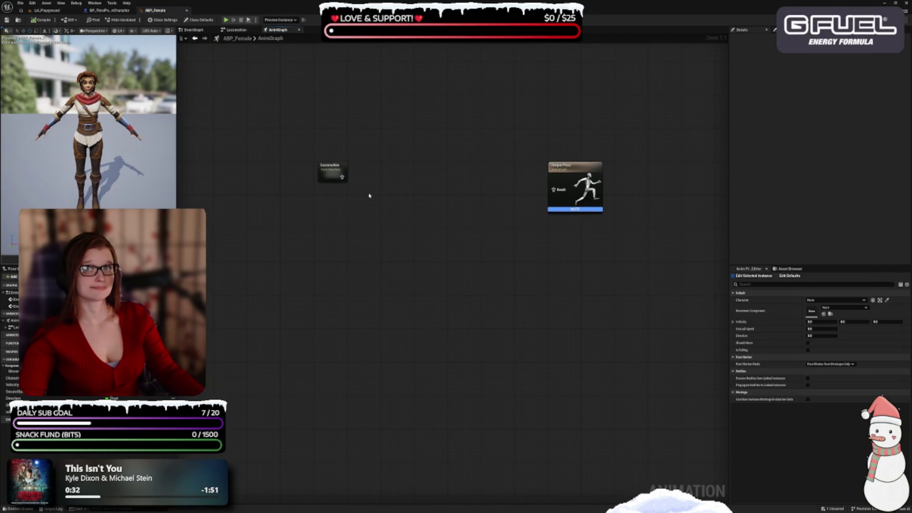
drag(341, 177, 370, 192)
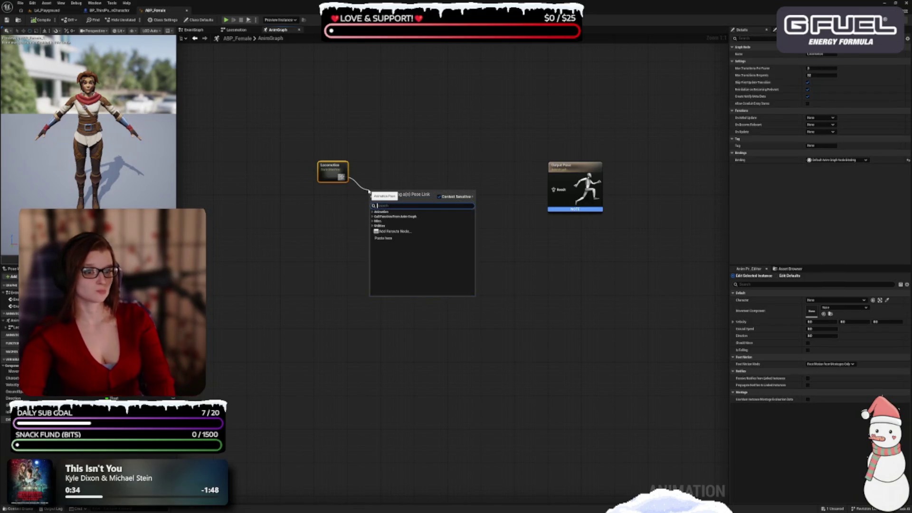
text(out)
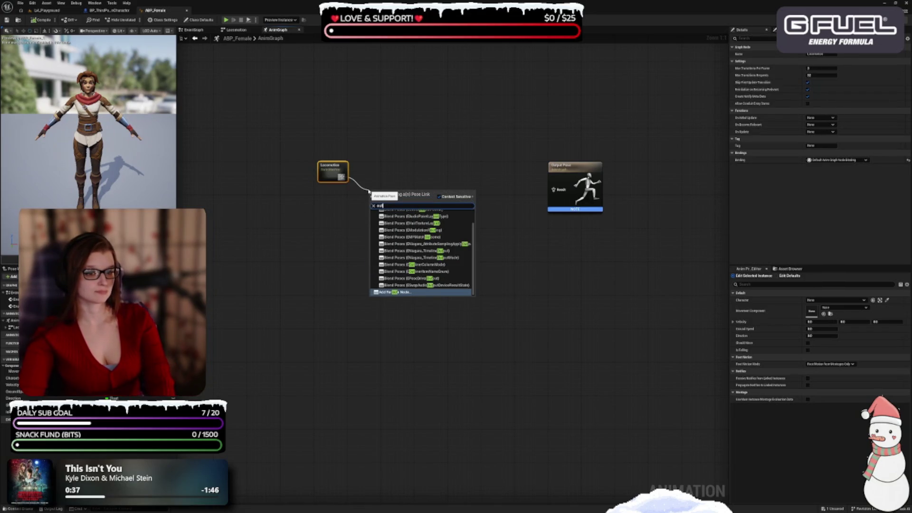
text(put)
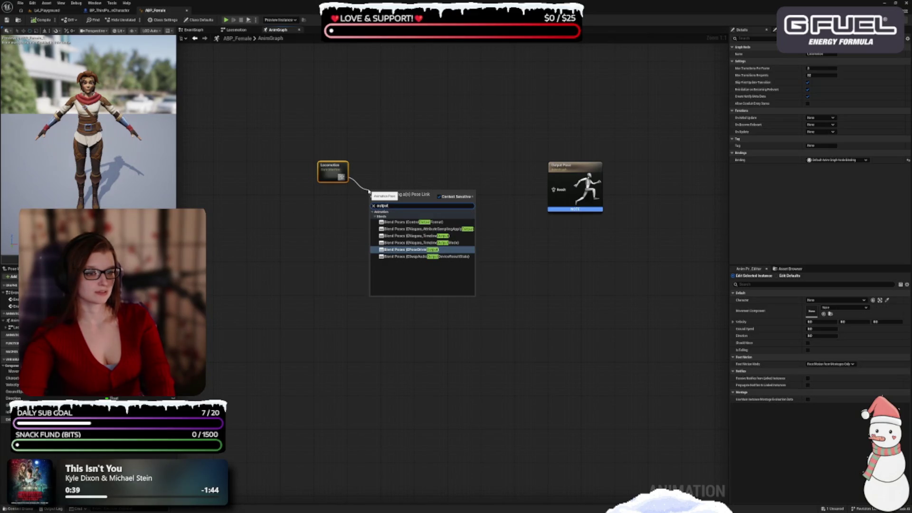
key(BackSpace)
key(BackSpace)
key(BackSpace)
text(pose)
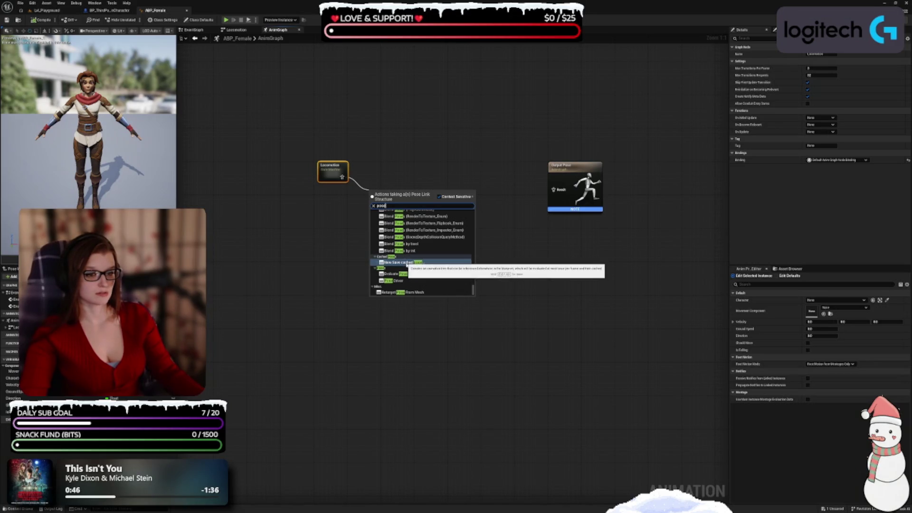
click(407, 262)
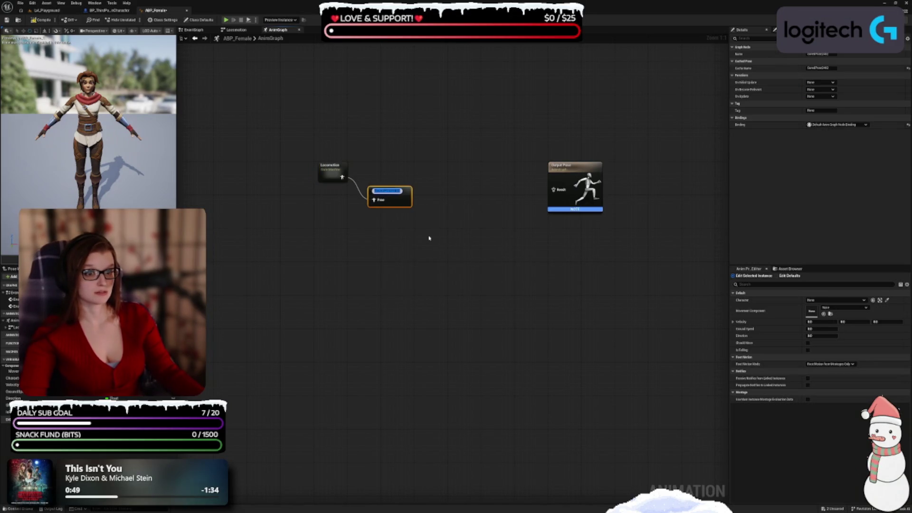
text(motion)
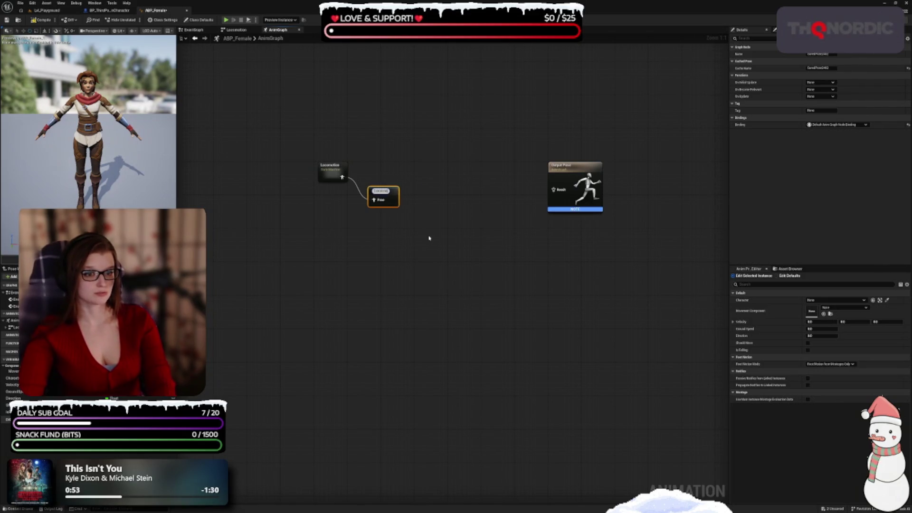
text(on)
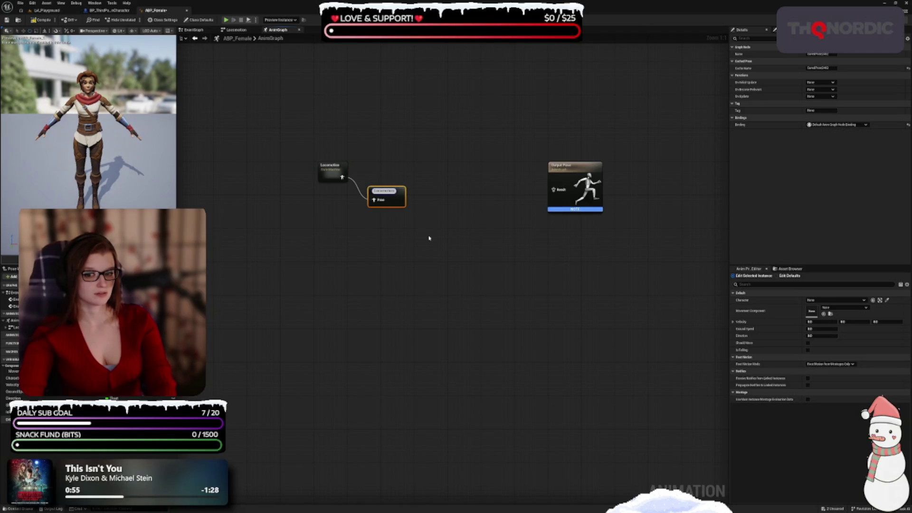
key(Return)
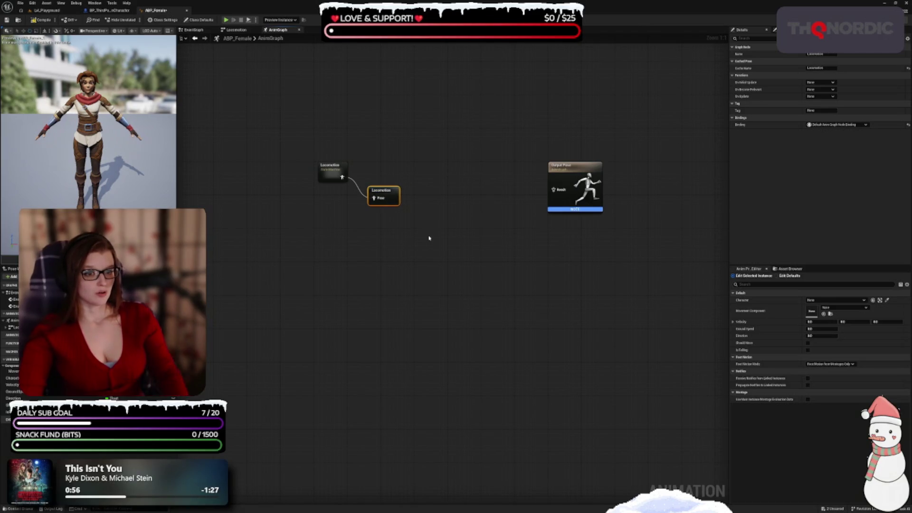
drag(386, 191, 373, 171)
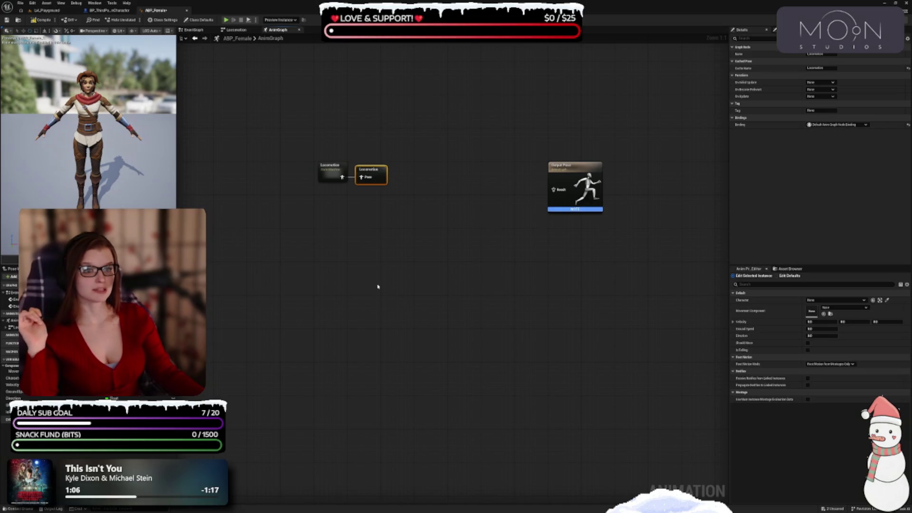
Step: Arrange the Locomotion state machine and its cached pose node neatly in the AnimGraph
click(370, 196)
drag(377, 173, 400, 174)
mouse_move(397, 210)
mouse_down()
mouse_move(348, 198)
mouse_move(327, 176)
mouse_move(390, 177)
mouse_move(293, 179)
mouse_up()
drag(348, 245, 373, 205)
click(382, 199)
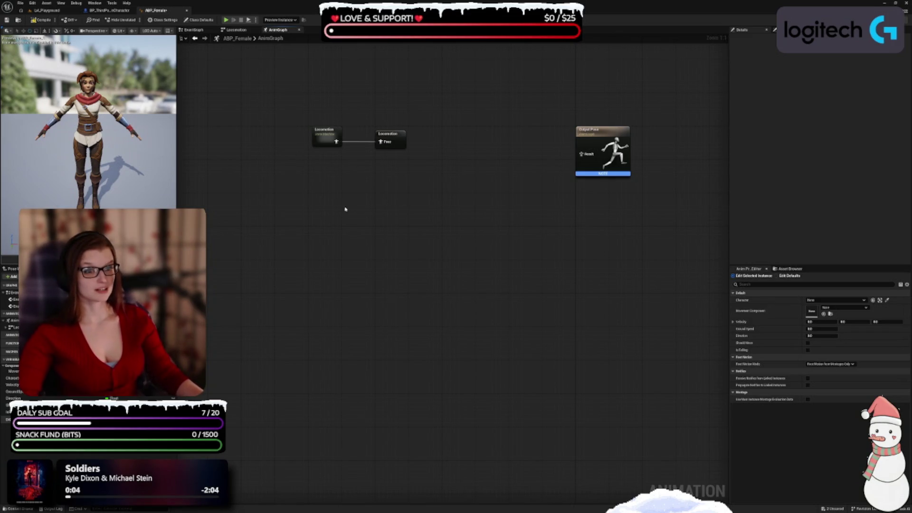
drag(345, 198, 366, 208)
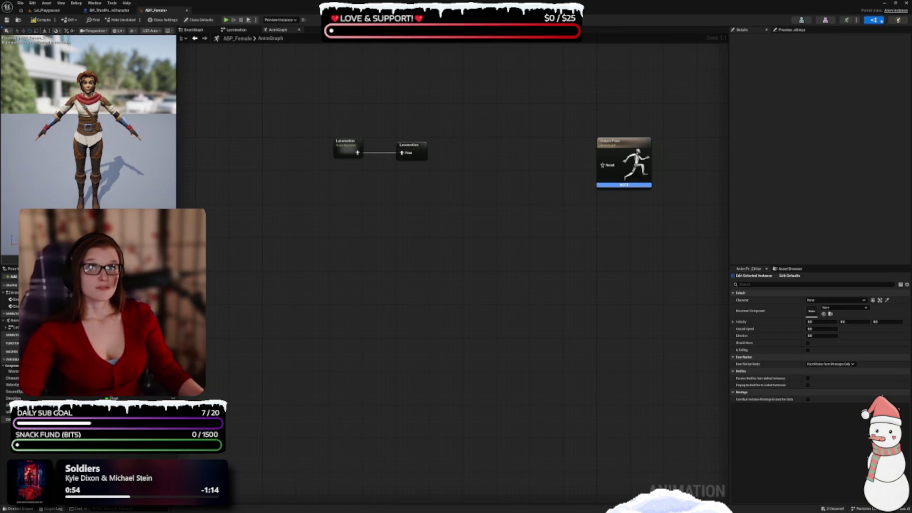
Step: Search the AnimGraph action list for 'state mach' in the empty space below the nodes
drag(378, 257, 426, 254)
right_click(395, 192)
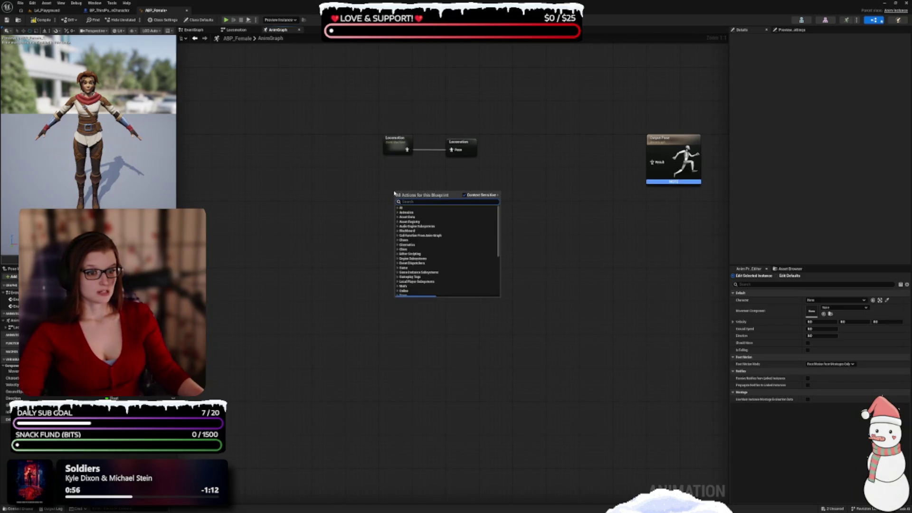
text(state)
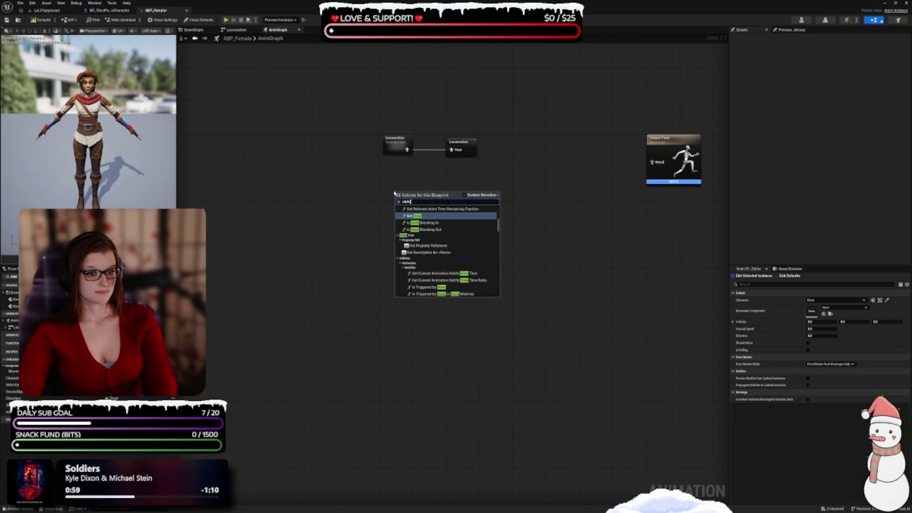
text( mach)
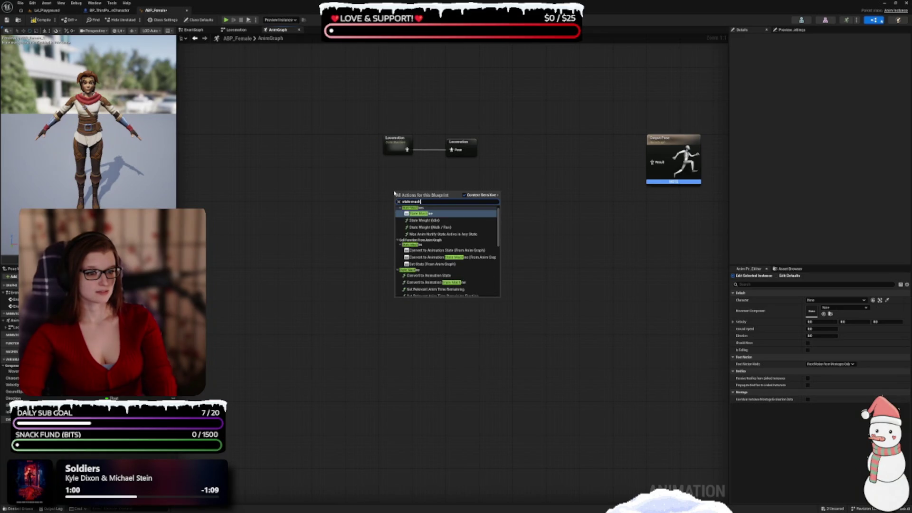
Step: Add a State Machine node named Main States, position it, and open its graph
key(Return)
key(BackSpace)
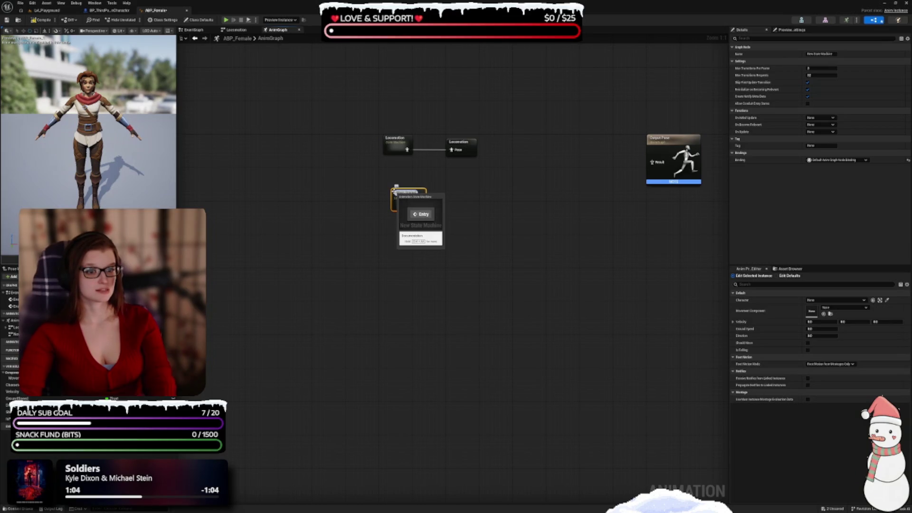
text(Main States)
key(Return)
mouse_move(408, 197)
mouse_down()
mouse_move(397, 216)
mouse_move(382, 200)
mouse_up()
click(446, 212)
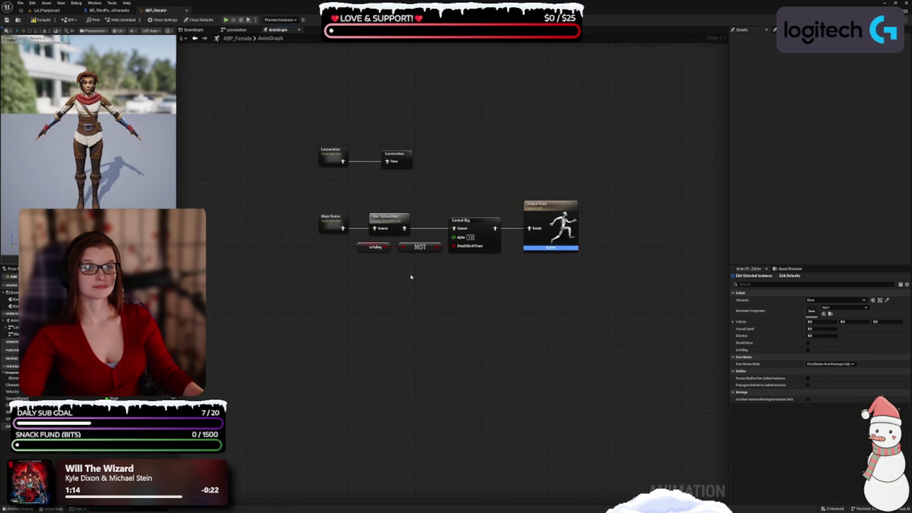
double_click(333, 223)
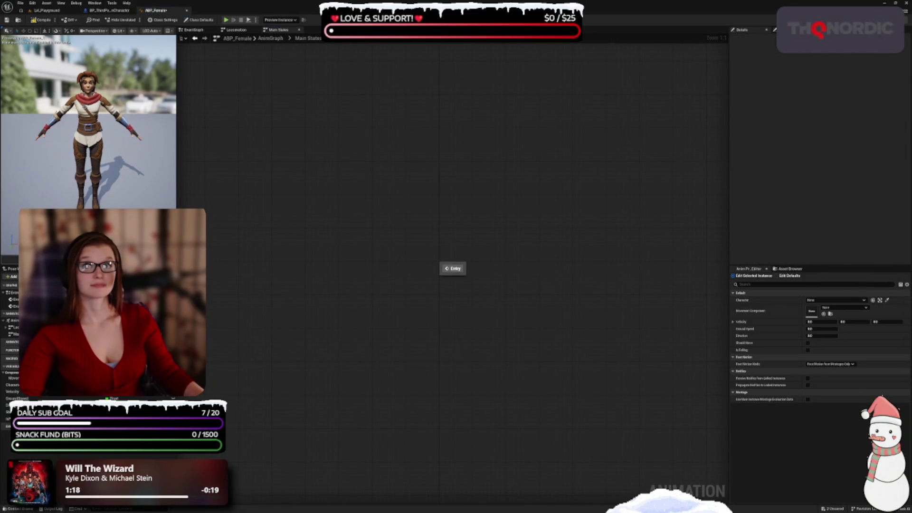
Step: Create a Locomotion state linked from the Entry node
mouse_move(460, 326)
mouse_down()
mouse_move(429, 281)
mouse_move(367, 227)
mouse_up()
drag(353, 268, 352, 242)
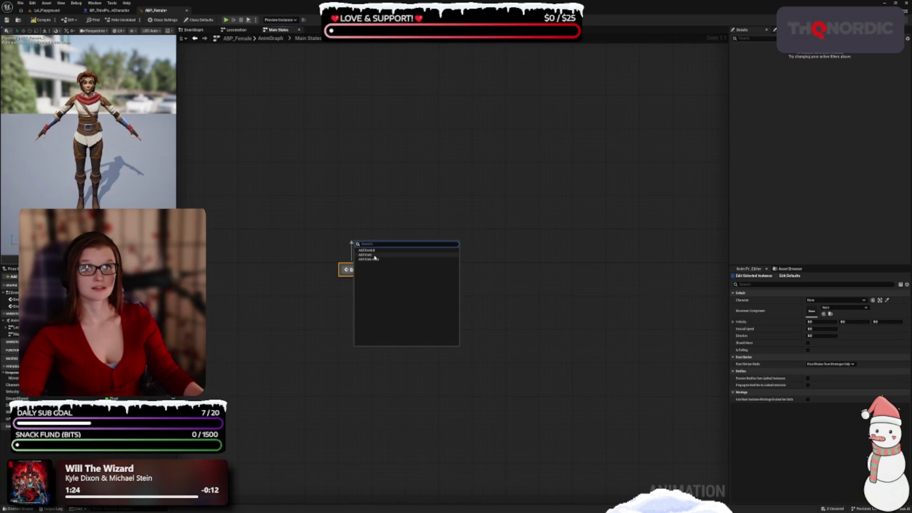
click(375, 256)
text(Locomotion)
key(Return)
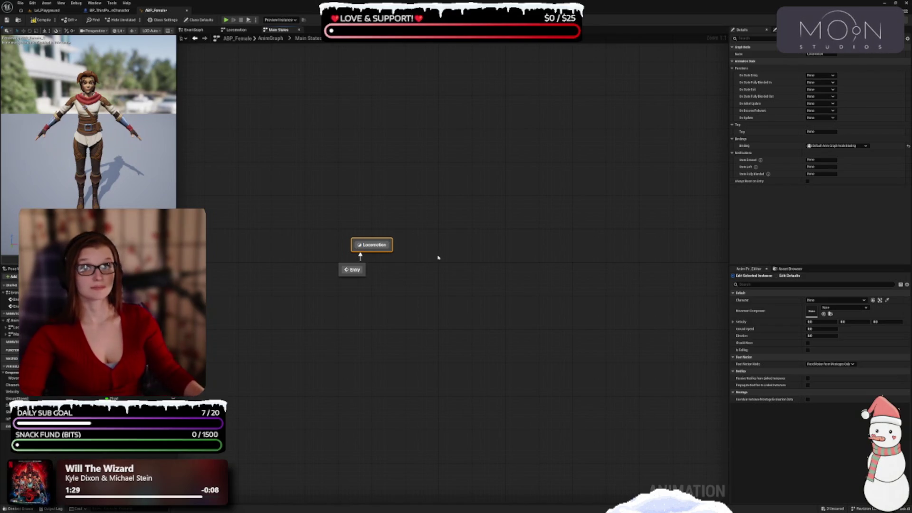
Step: Add a separate Land state beside Locomotion
drag(389, 243, 442, 241)
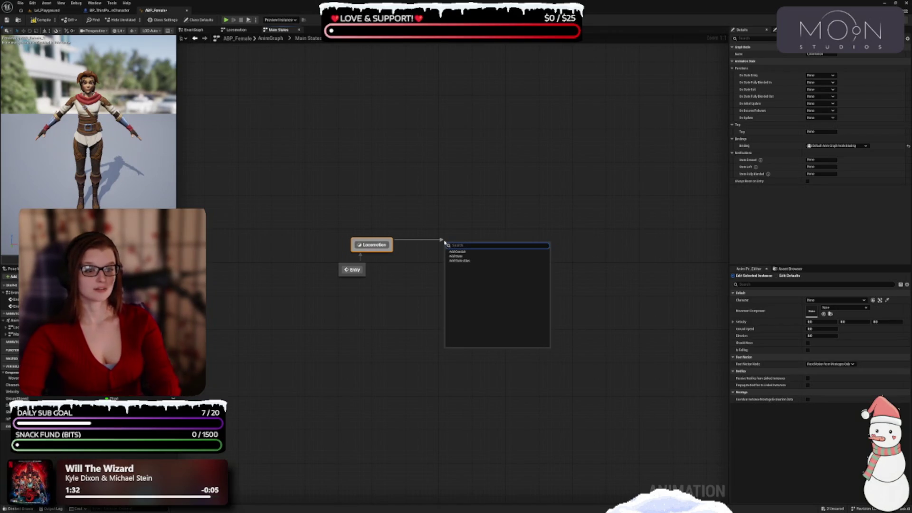
click(408, 250)
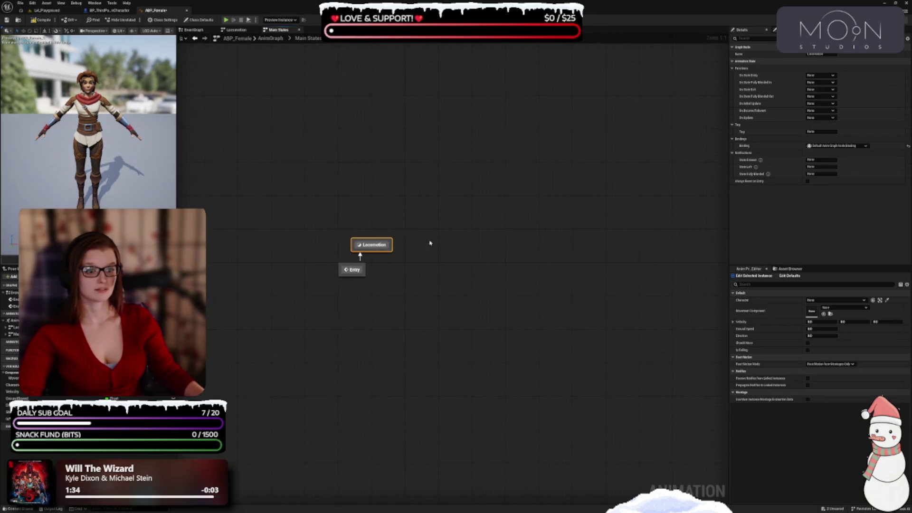
right_click(430, 242)
click(449, 257)
text(Land)
key(Return)
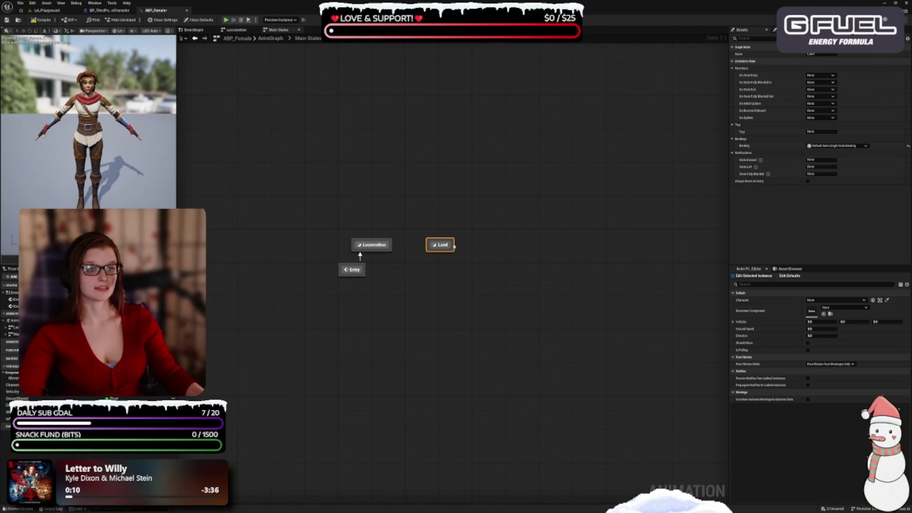
Step: Add a ToLand state alias beside Land and a Land-to-Locomotion transition
drag(441, 243, 432, 243)
right_click(442, 246)
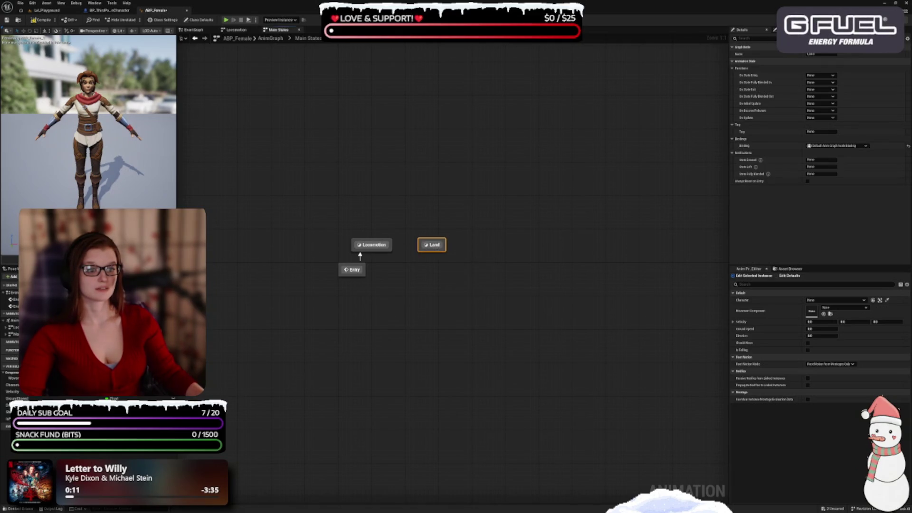
right_click(477, 245)
click(507, 262)
text(ToLand)
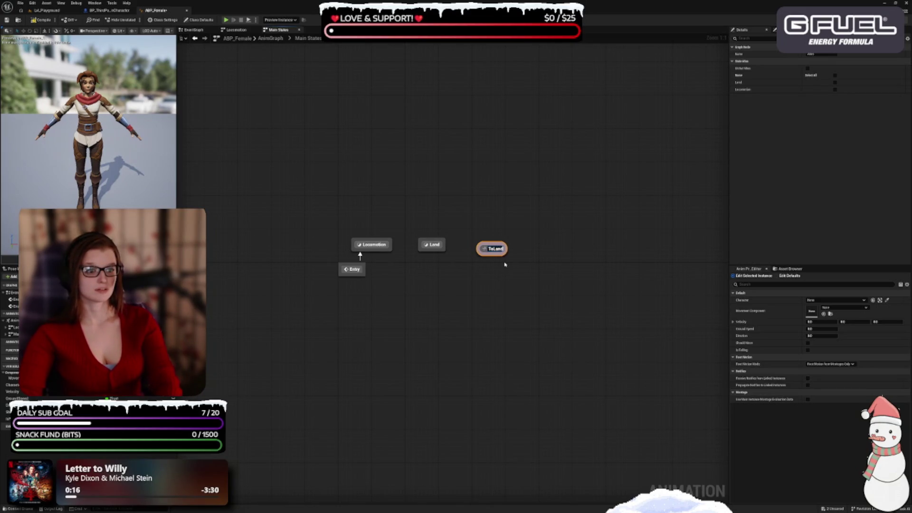
key(Return)
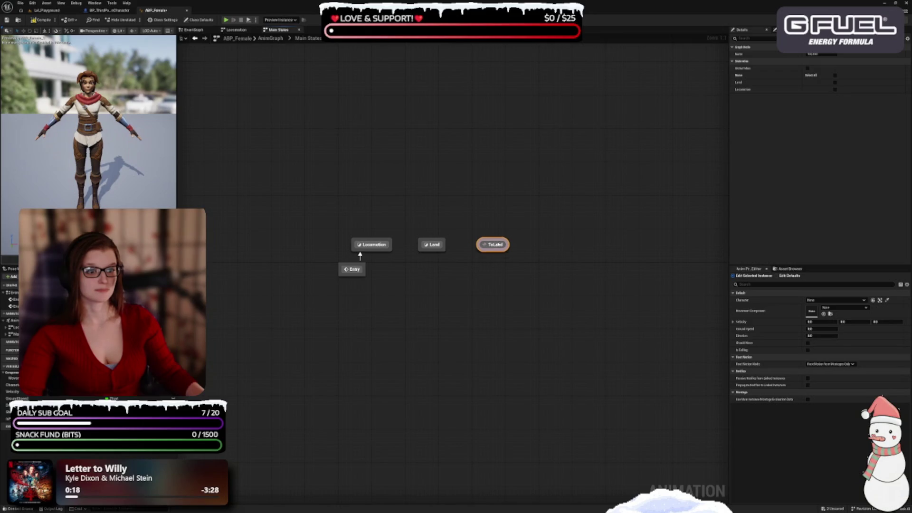
drag(498, 244, 373, 245)
click(421, 246)
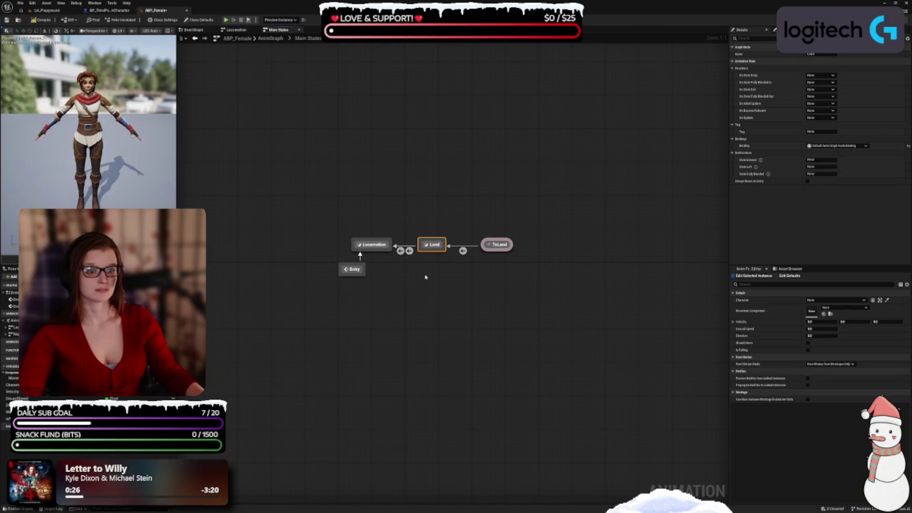
Step: Add FallLoop and Jump states above Locomotion
drag(480, 288, 476, 304)
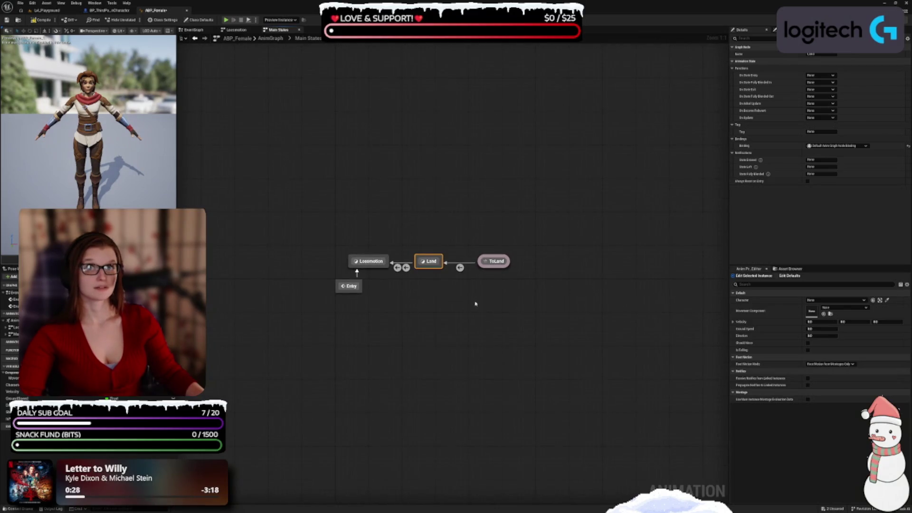
right_click(357, 187)
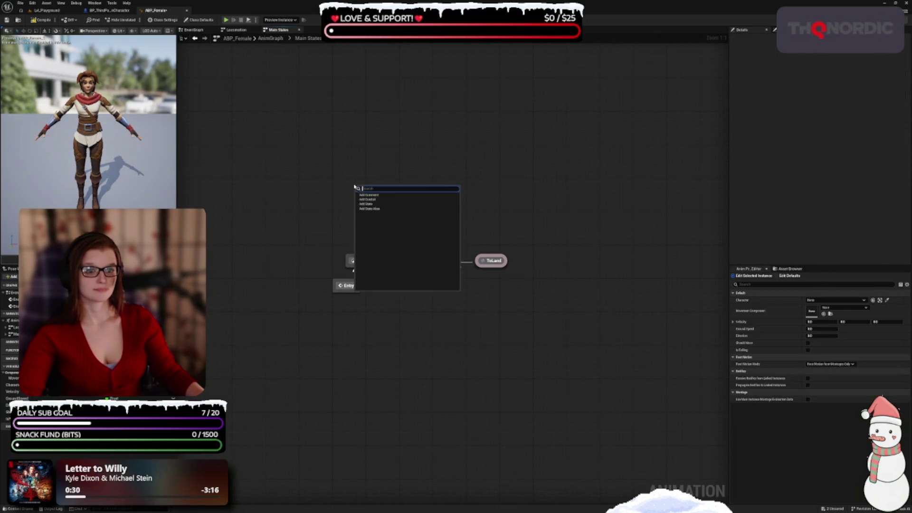
click(373, 204)
text(FallLoop)
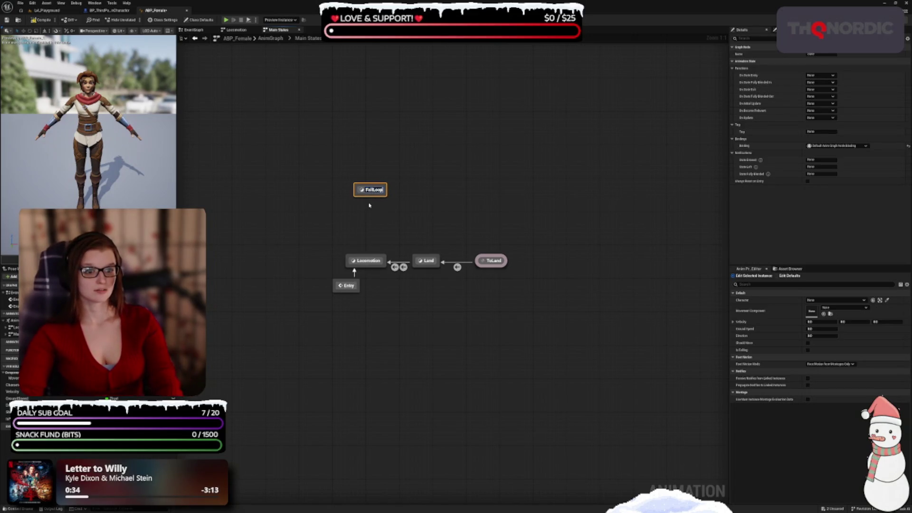
key(Return)
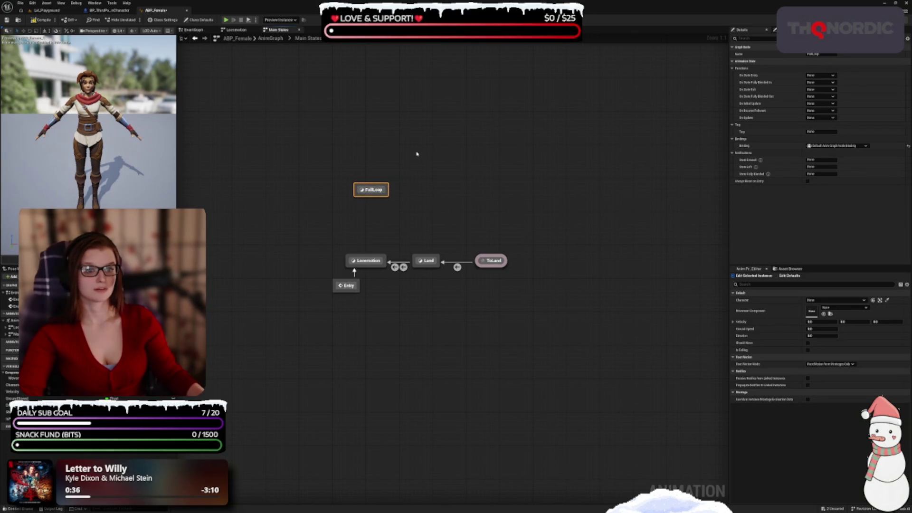
right_click(418, 151)
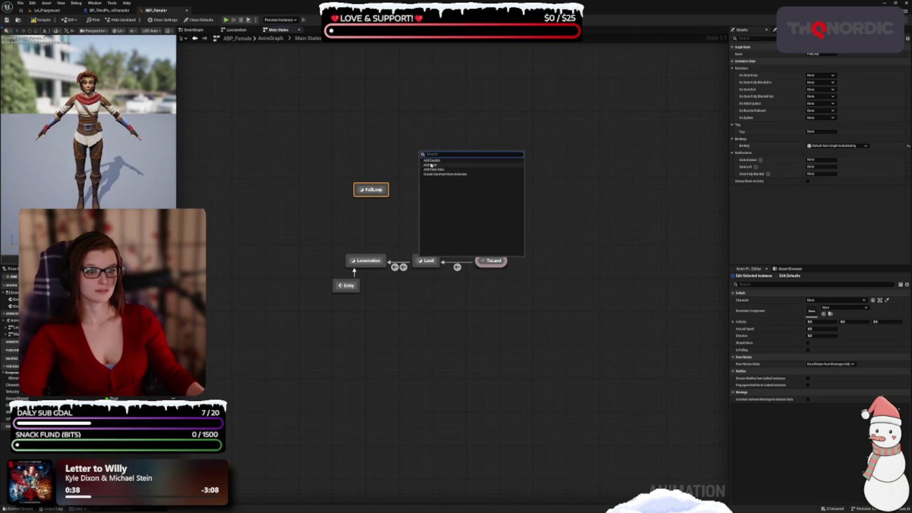
click(430, 165)
text(Jump)
key(Return)
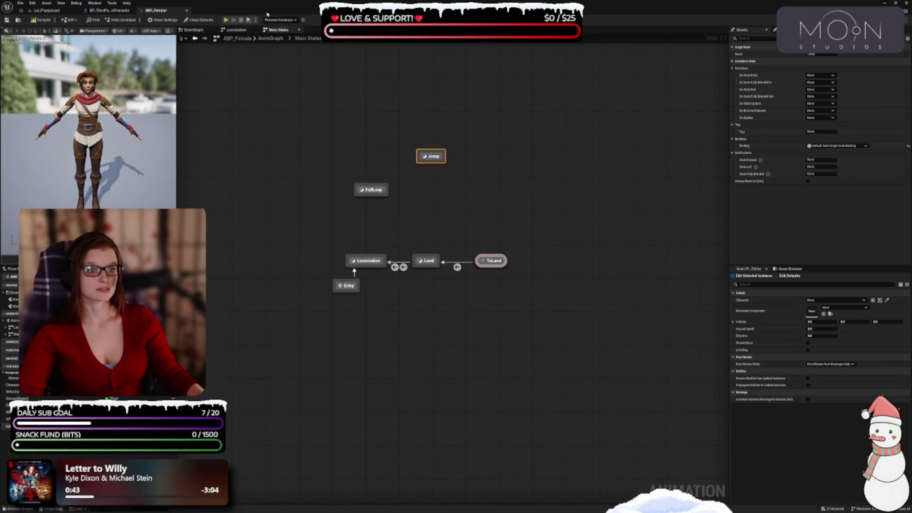
Step: Add a ToFalling state alias and link both ToFalling and Jump to FallLoop
right_click(484, 180)
click(499, 203)
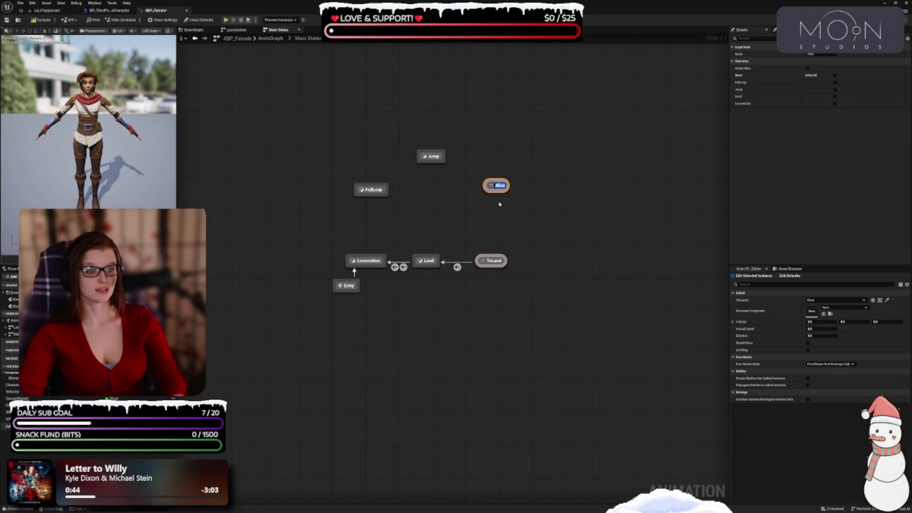
text(ToFalling)
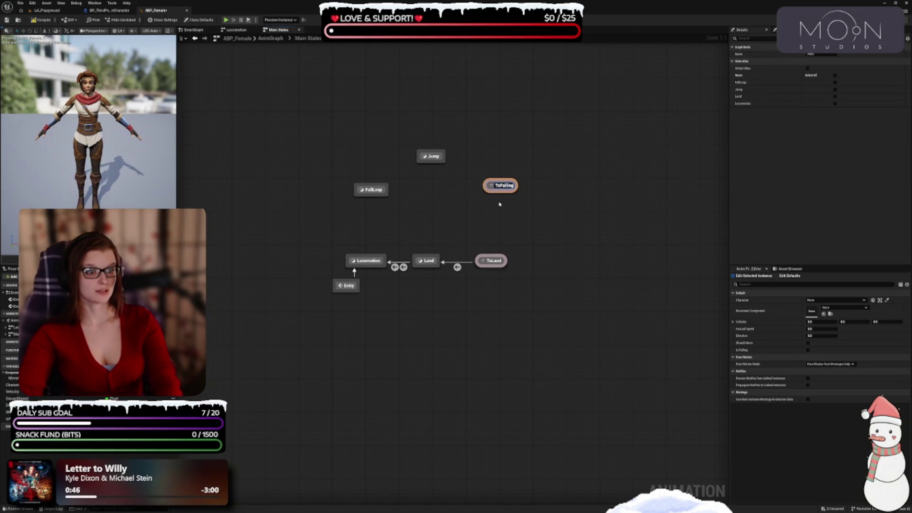
key(Return)
mouse_move(503, 189)
mouse_down()
mouse_move(486, 190)
mouse_move(433, 158)
mouse_up()
drag(468, 187, 374, 190)
mouse_move(419, 160)
mouse_down()
mouse_move(398, 184)
mouse_move(375, 189)
mouse_up()
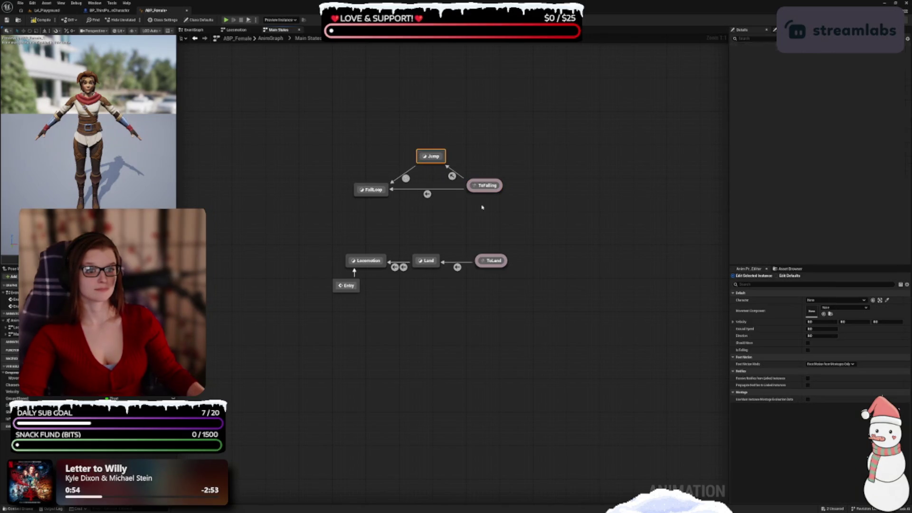
mouse_move(522, 244)
mouse_down()
mouse_move(534, 238)
mouse_move(544, 204)
mouse_up()
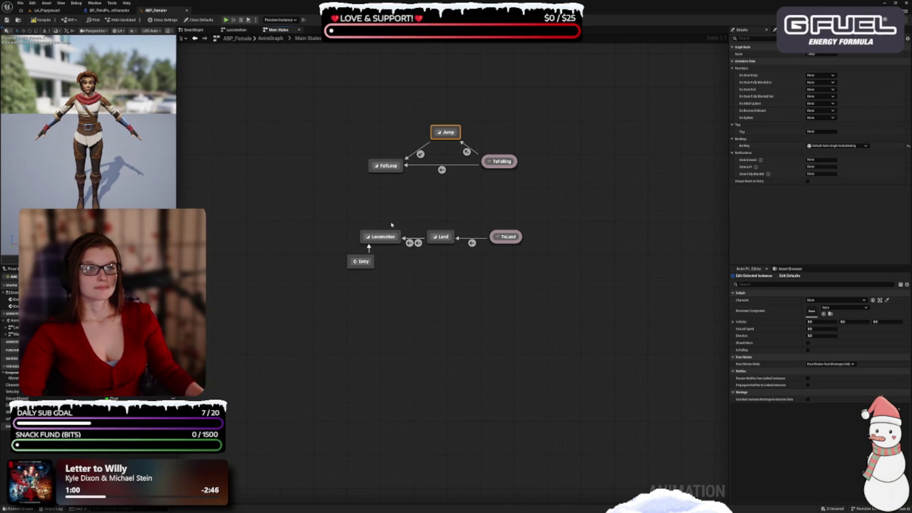
click(387, 237)
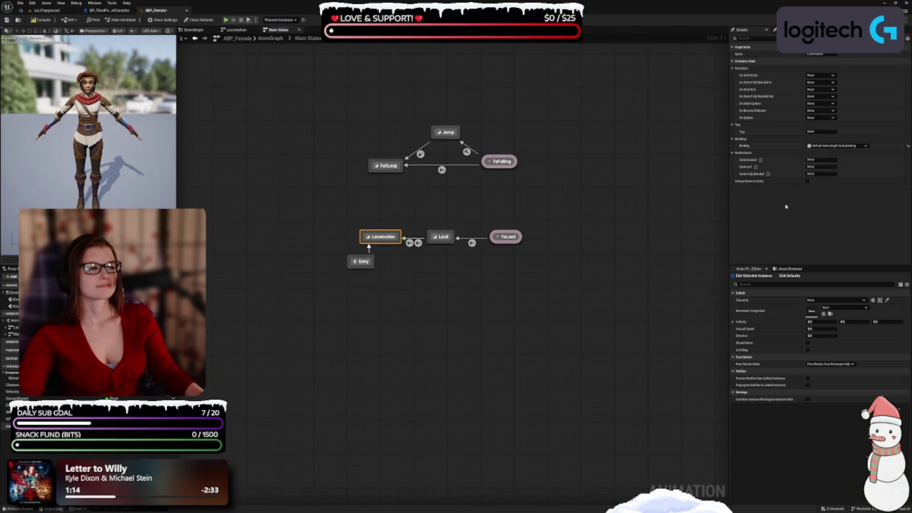
click(837, 145)
click(829, 165)
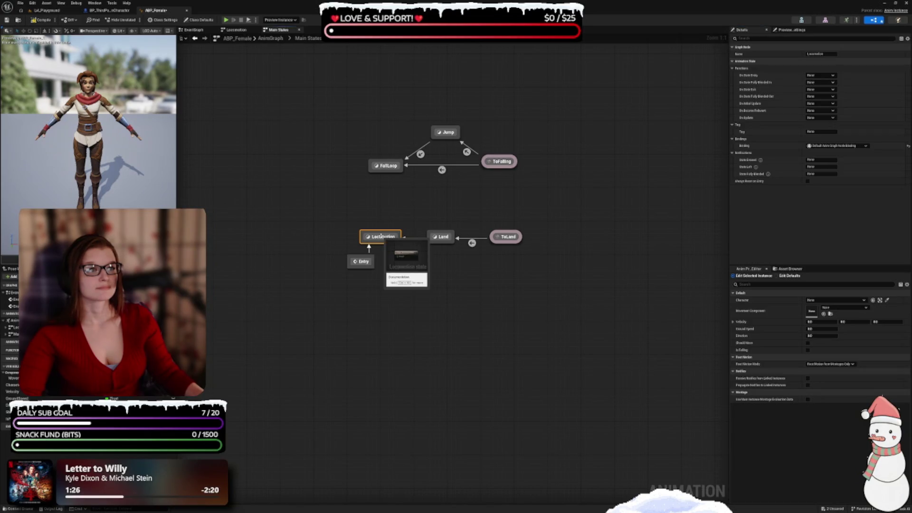
click(392, 263)
click(386, 238)
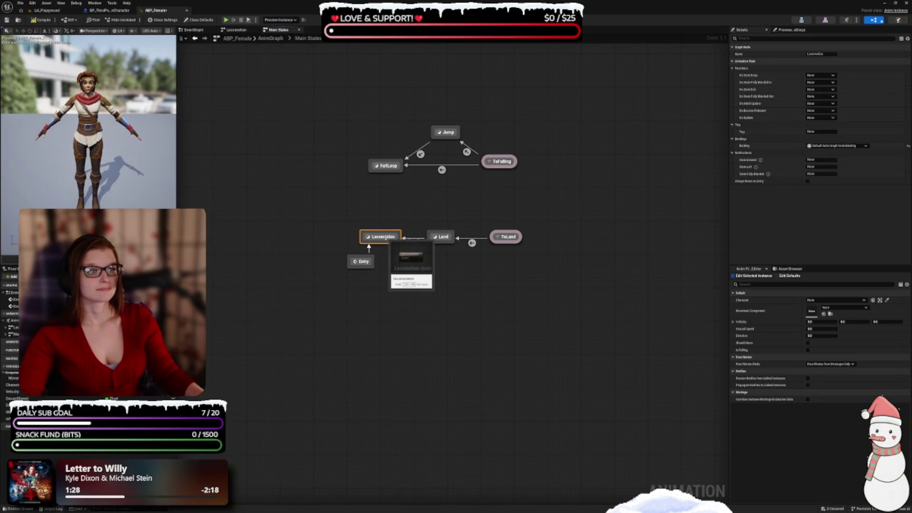
scroll(428, 267, up, 1)
scroll(428, 267, up, 1)
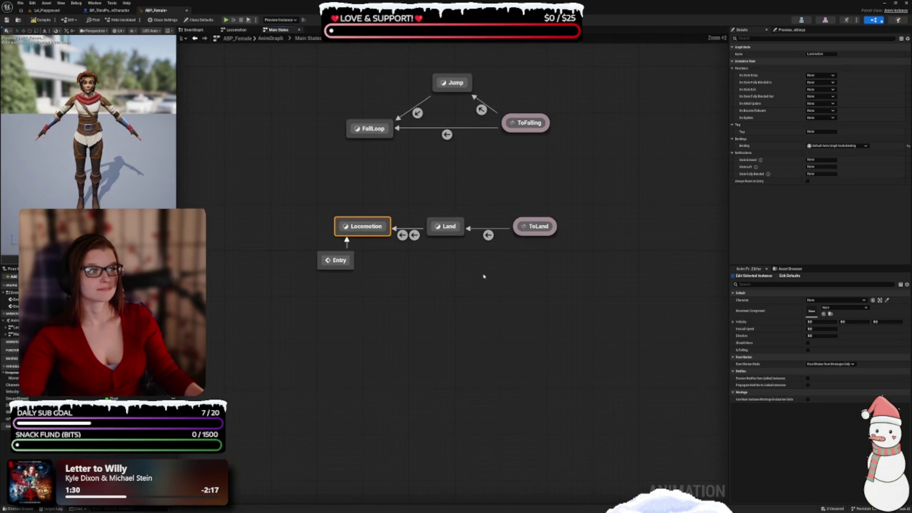
scroll(483, 275, up, 1)
mouse_move(484, 299)
mouse_down()
mouse_move(470, 299)
mouse_move(460, 320)
mouse_up()
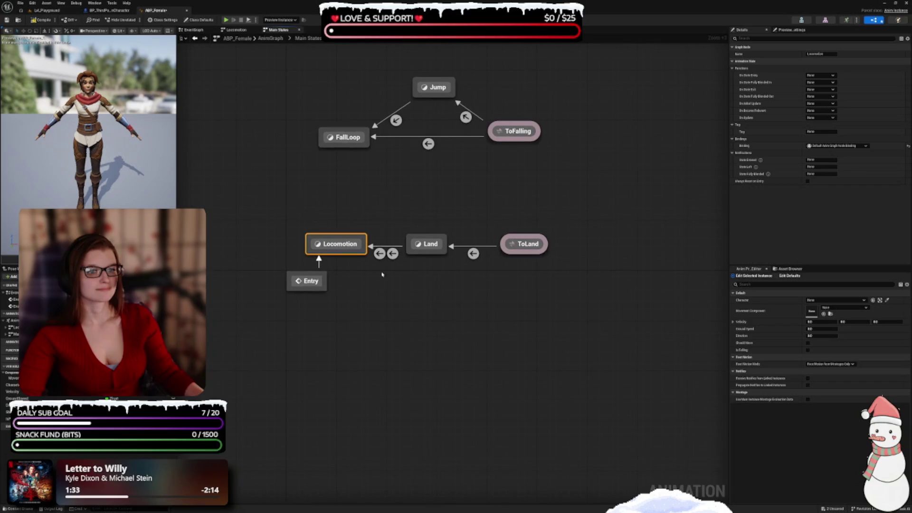
right_click(333, 216)
click(397, 229)
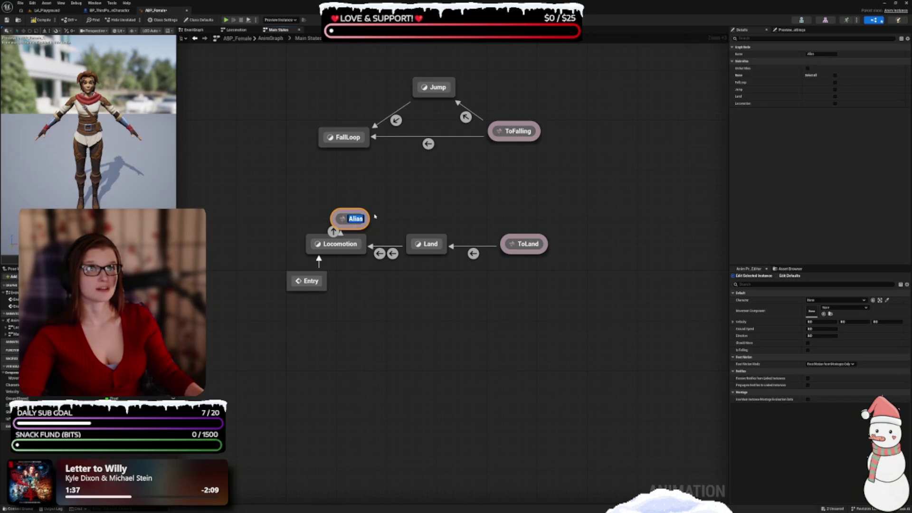
click(378, 215)
click(354, 215)
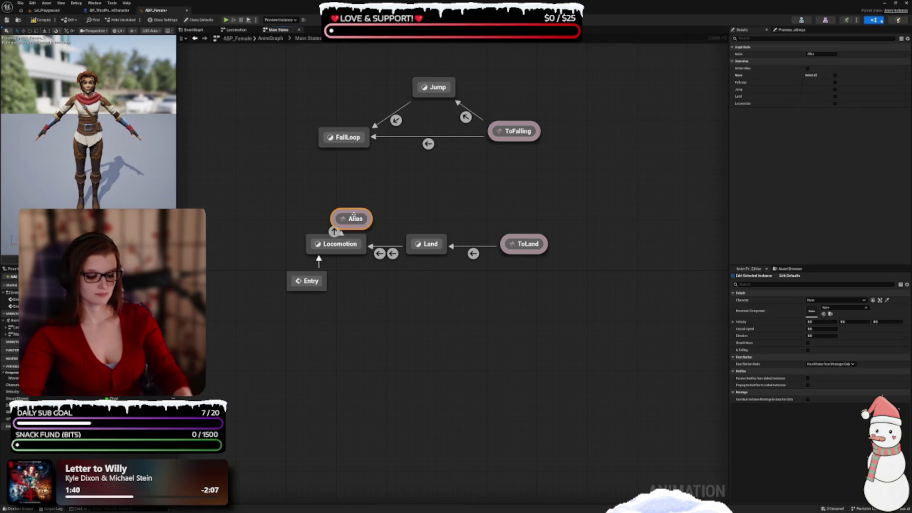
key(Delete)
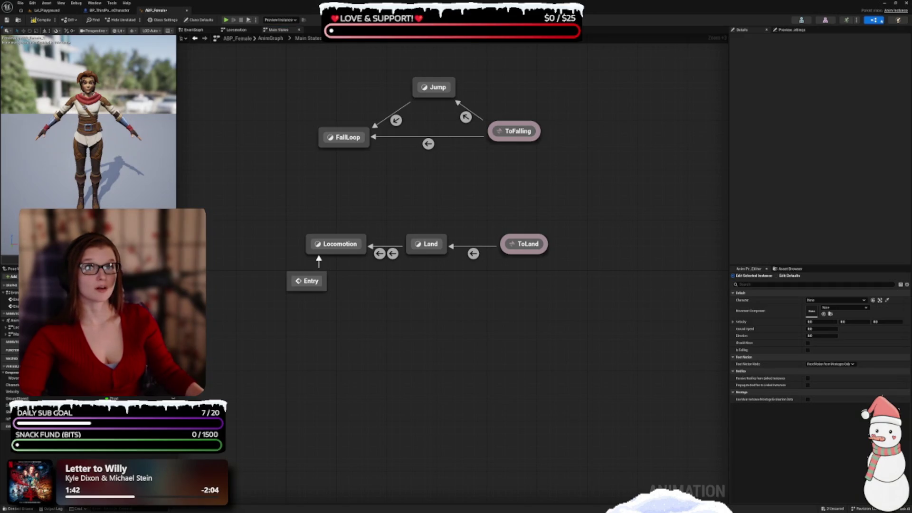
click(524, 244)
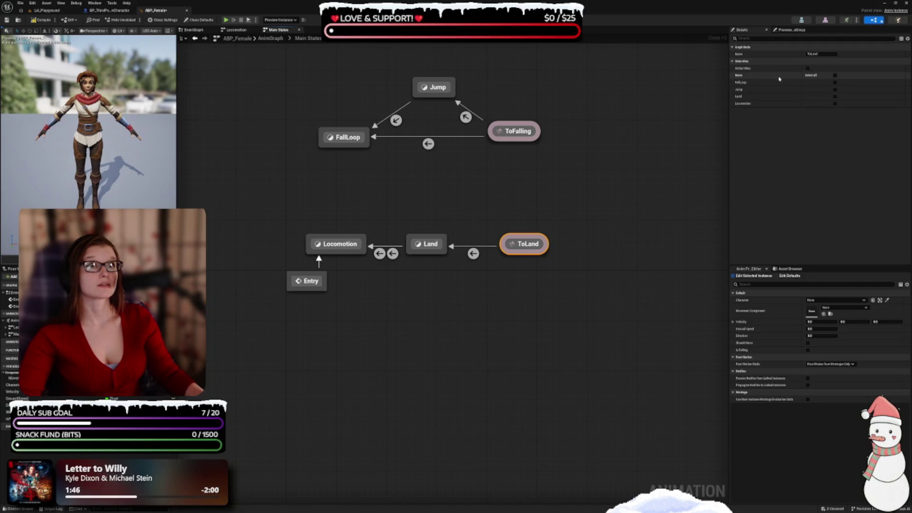
click(836, 82)
click(835, 89)
drag(604, 217, 602, 220)
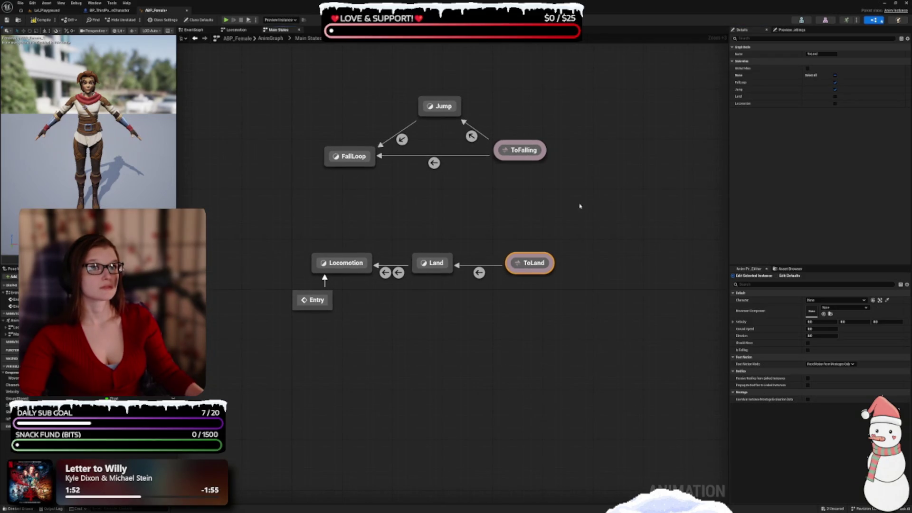
click(521, 150)
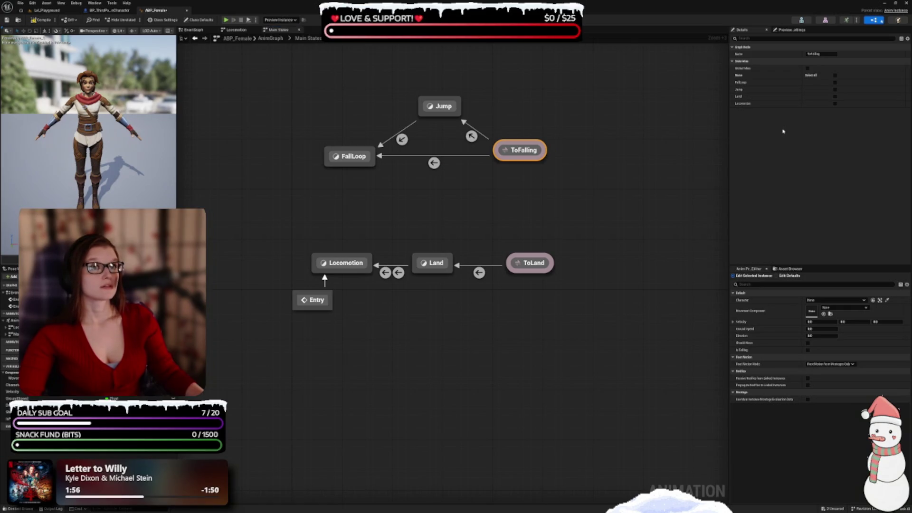
click(836, 96)
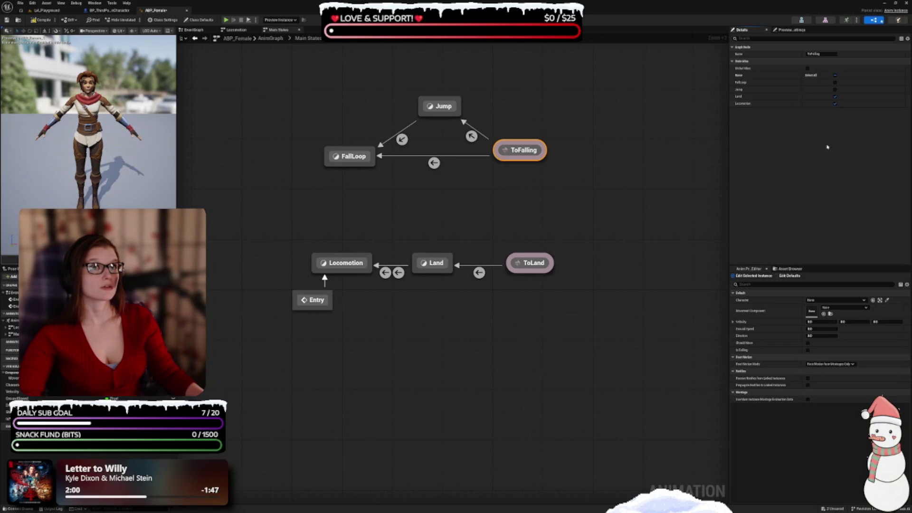
click(368, 269)
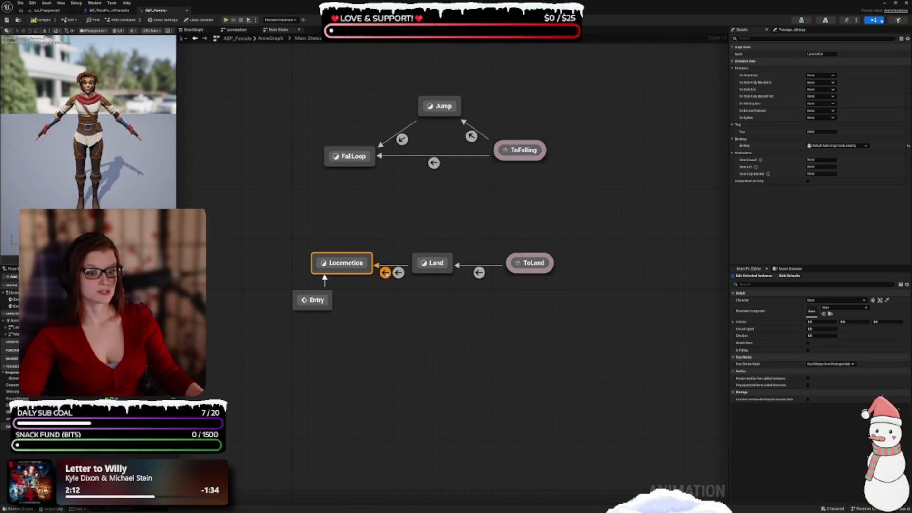
Step: Wire ShouldMove into the Land-to-Locomotion rule, then reopen that transition's rule graph
double_click(385, 272)
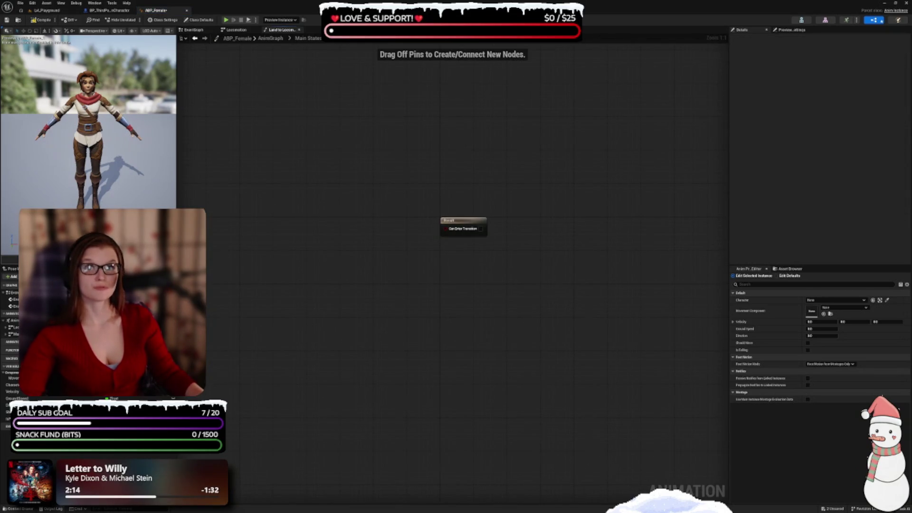
mouse_move(7, 411)
mouse_down()
mouse_move(372, 305)
mouse_move(449, 232)
mouse_move(409, 230)
mouse_up()
click(334, 91)
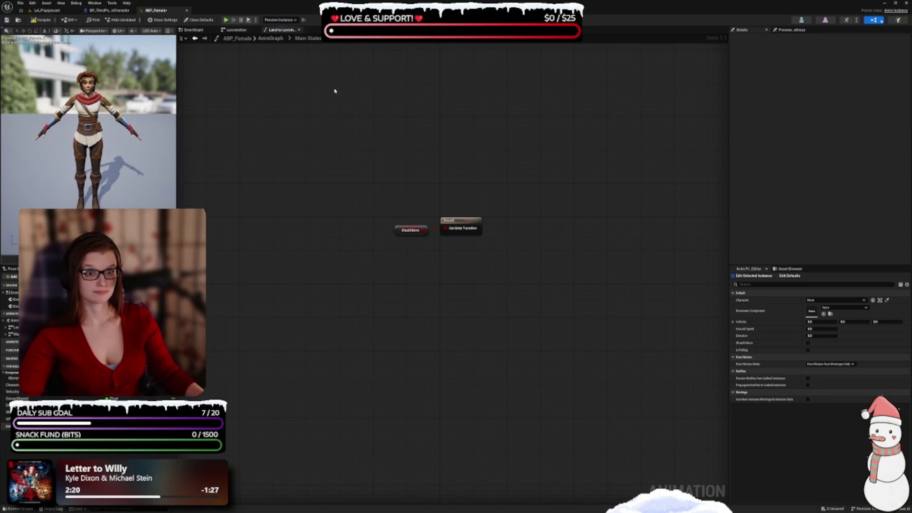
click(309, 39)
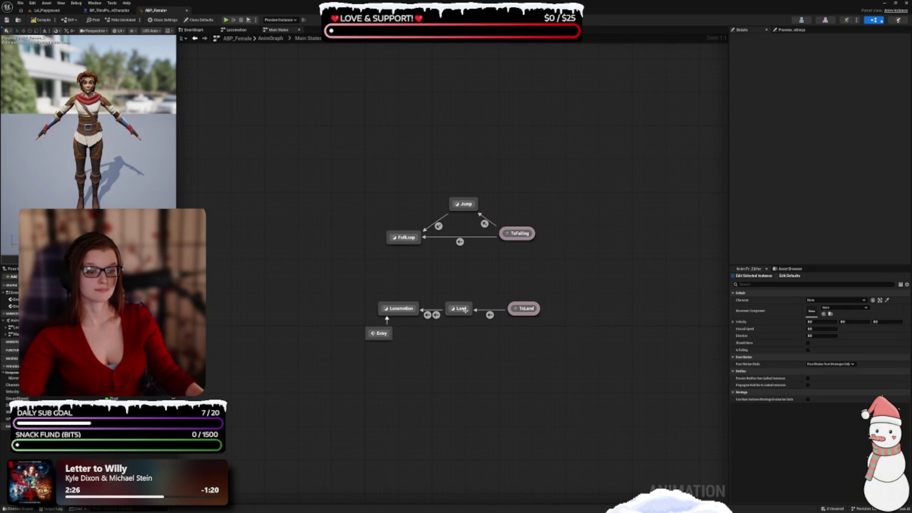
click(436, 315)
double_click(436, 316)
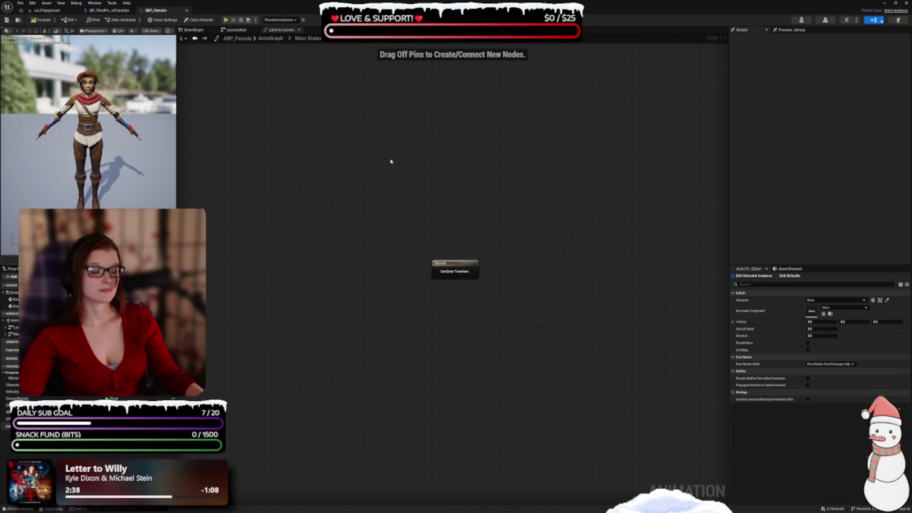
click(308, 38)
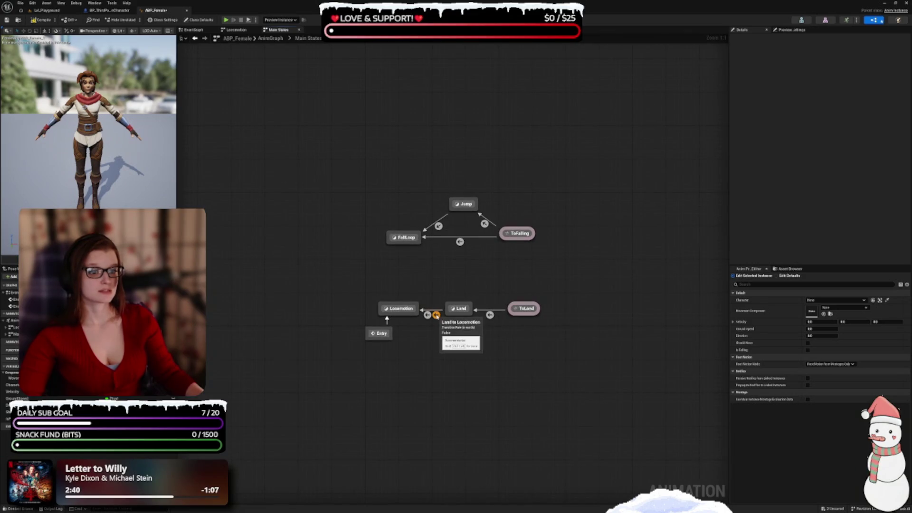
Step: Enable Land-to-Locomotion's automatic sequence-player rule, then add IsFalling and a NOT node in the ToLand rule
click(436, 315)
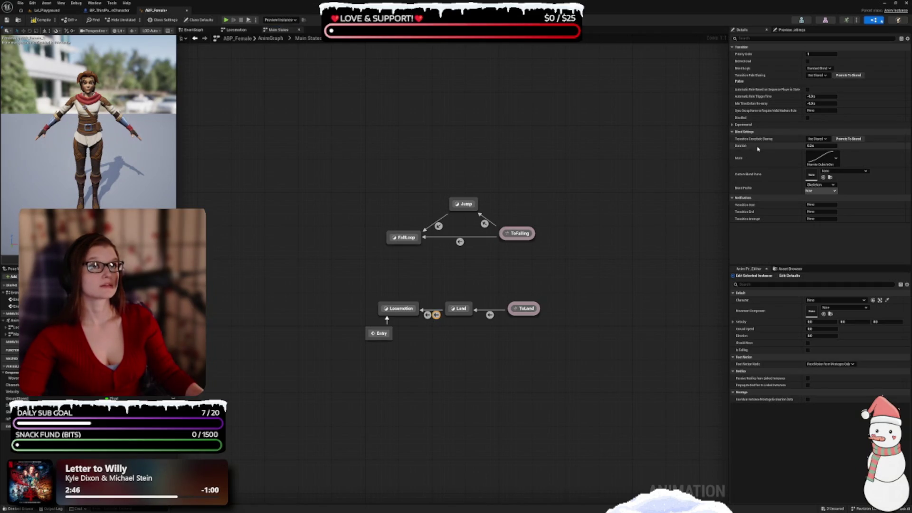
click(808, 89)
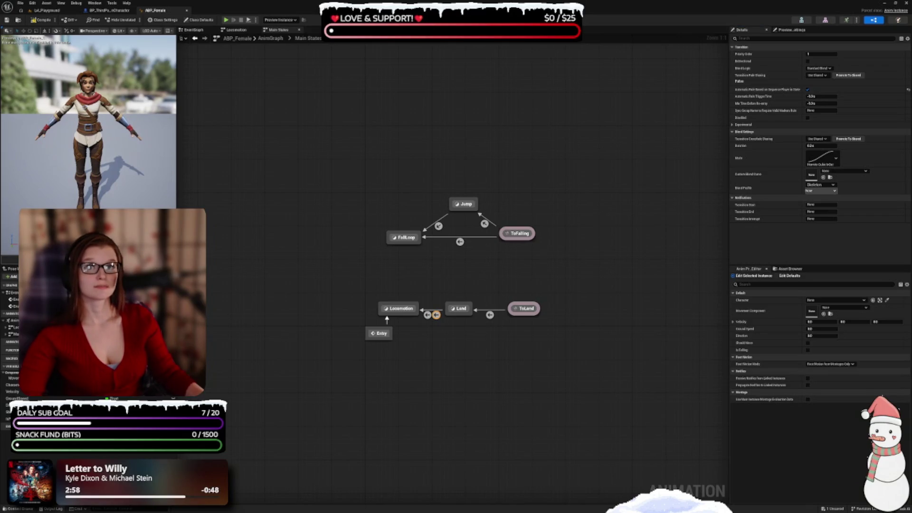
double_click(490, 316)
mouse_move(6, 419)
mouse_down()
mouse_move(427, 332)
mouse_move(326, 270)
mouse_move(427, 266)
mouse_move(359, 274)
mouse_up()
text(not)
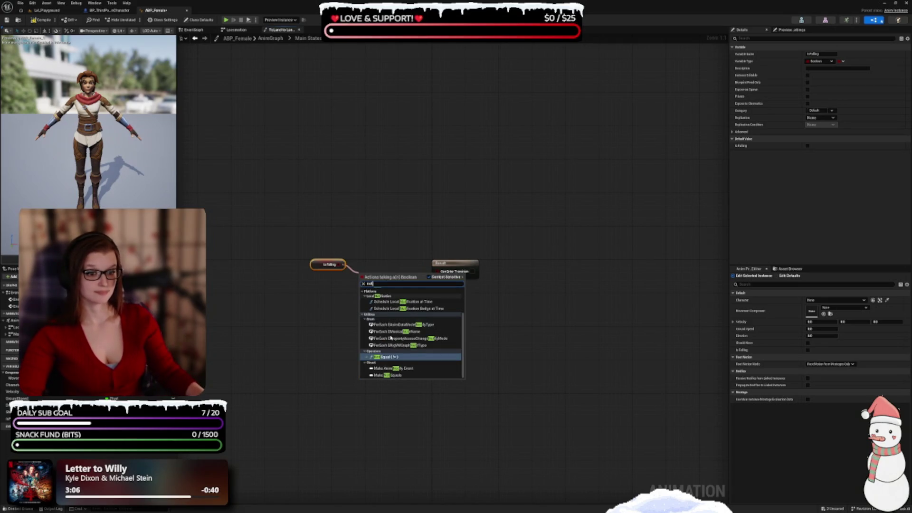
scroll(391, 336, up, 3)
click(391, 322)
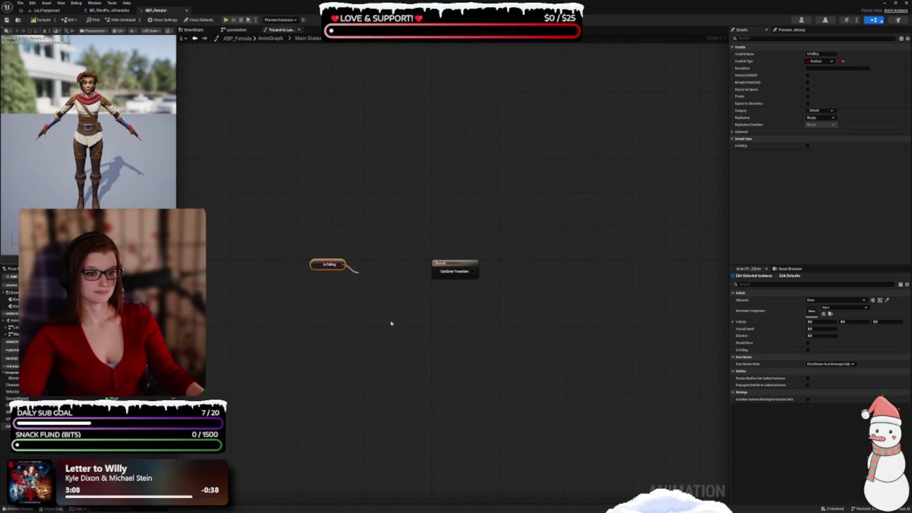
Step: Wire NOT IsFalling into Can Enter Transition, tidy the nodes, and return to Main States
mouse_move(383, 280)
mouse_down()
mouse_move(379, 267)
mouse_move(478, 266)
mouse_move(435, 272)
mouse_up()
mouse_move(376, 267)
mouse_down()
mouse_move(399, 276)
mouse_move(374, 267)
mouse_up()
click(369, 250)
mouse_move(296, 229)
mouse_down()
mouse_move(398, 288)
mouse_move(393, 276)
mouse_move(417, 281)
mouse_up()
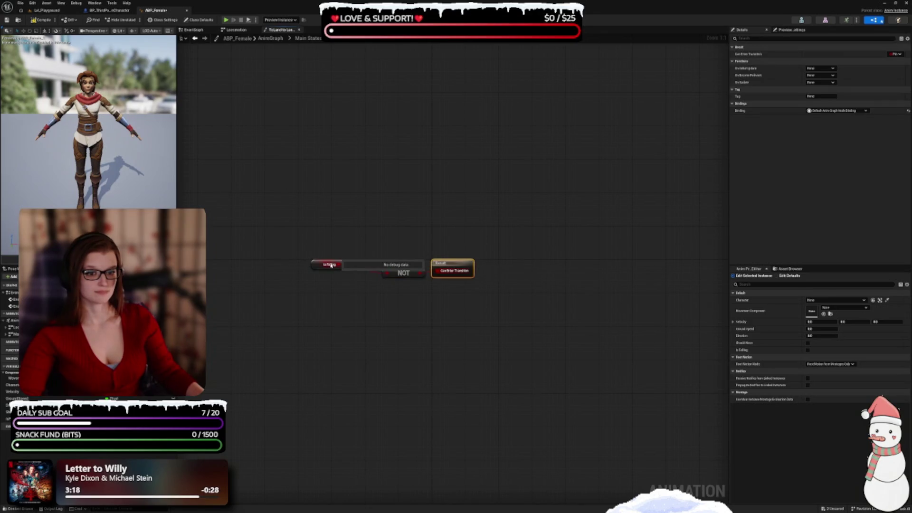
drag(321, 269, 353, 277)
click(505, 281)
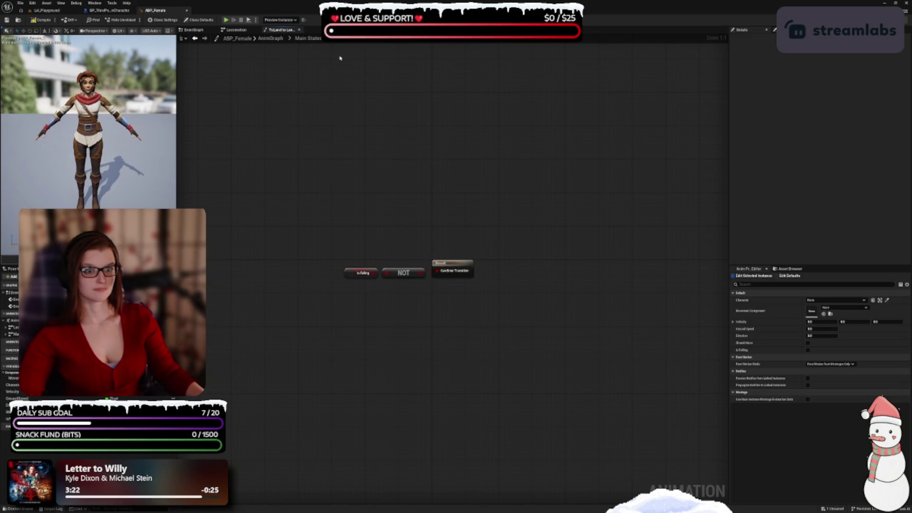
click(308, 38)
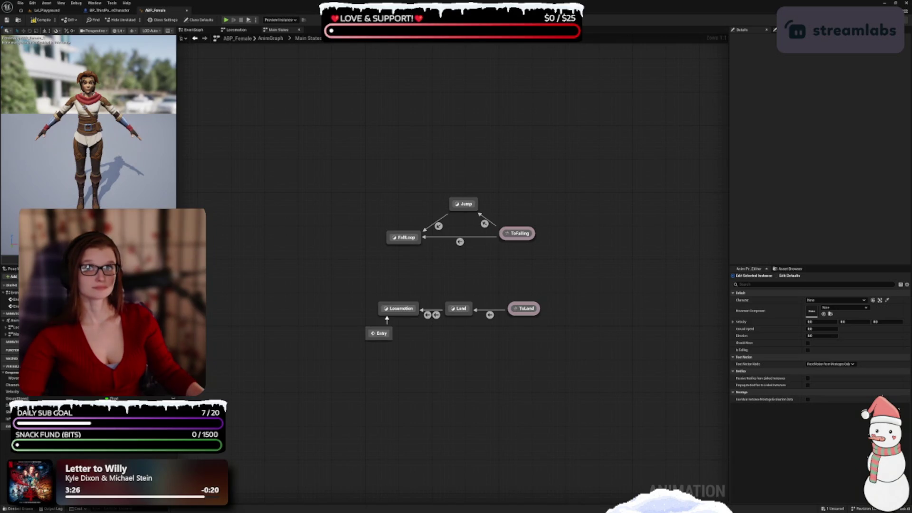
drag(458, 393, 436, 359)
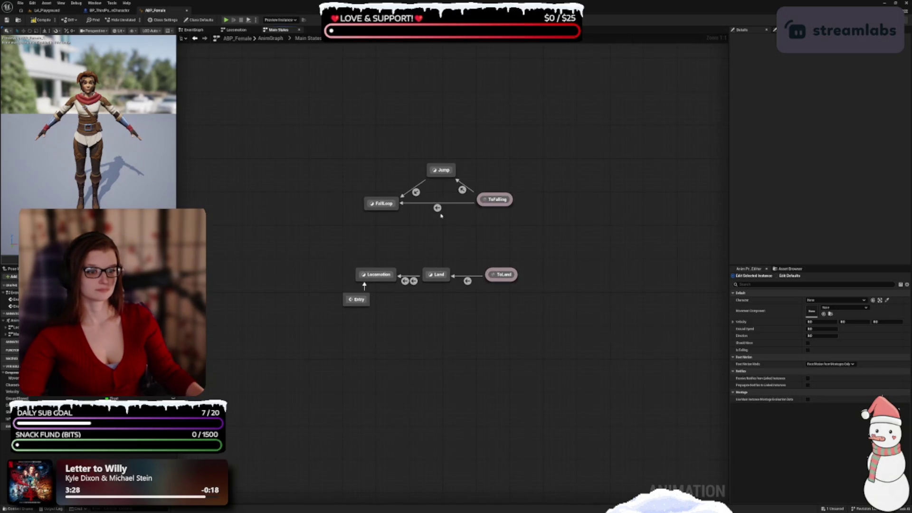
Step: Adjust the IsFalling node in the ToFalling-to-FallLoop rule and return to Main States
double_click(437, 207)
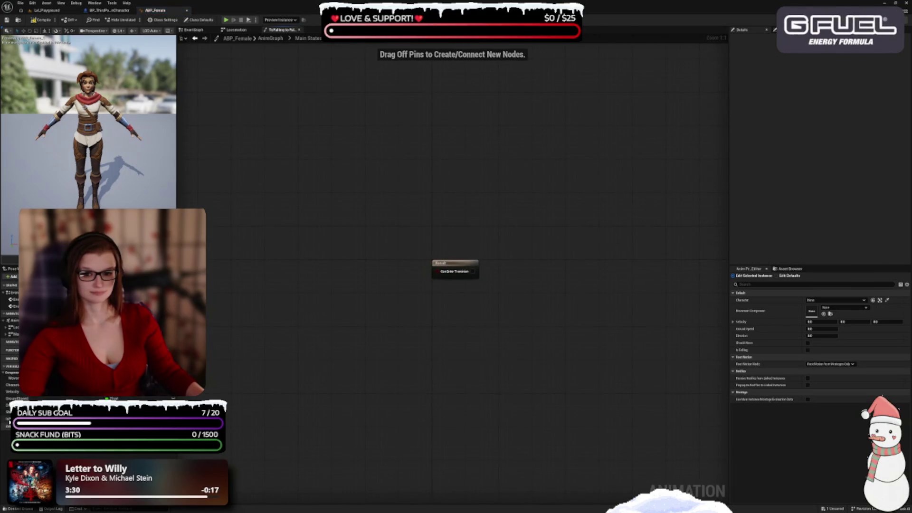
drag(389, 269, 396, 272)
click(348, 81)
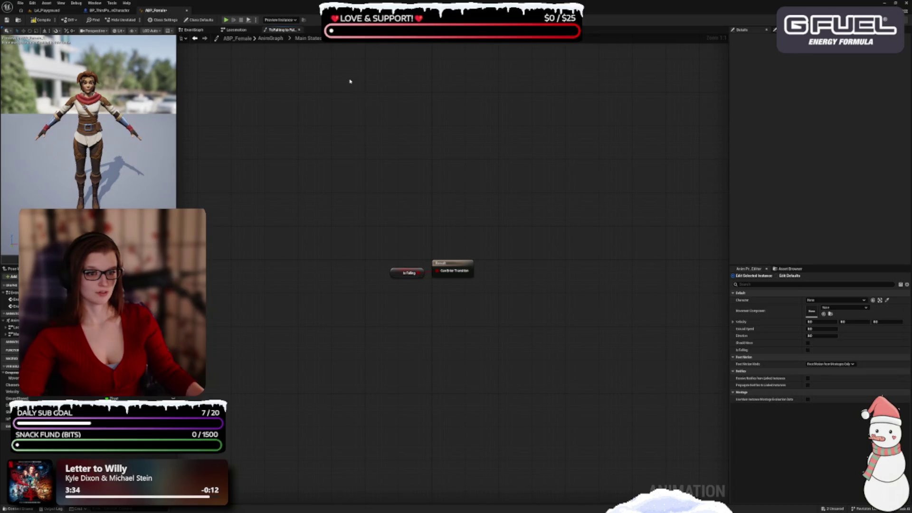
click(309, 38)
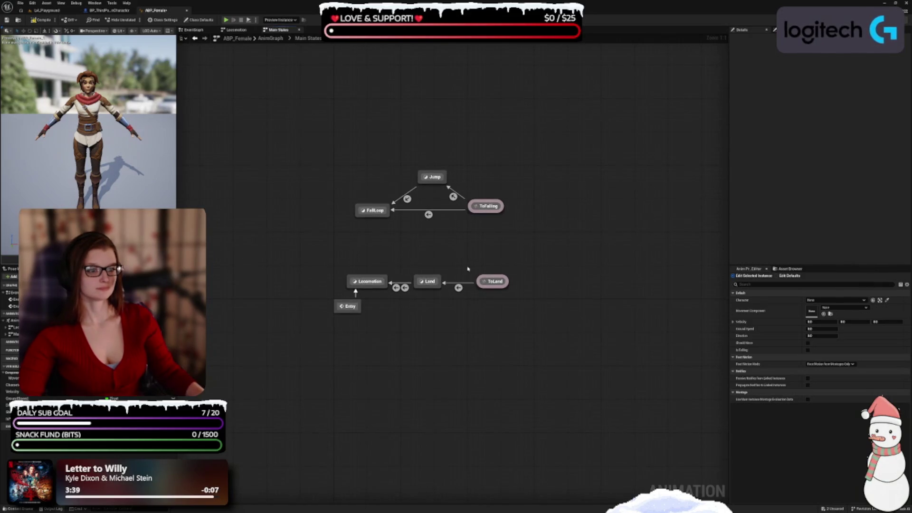
Step: In the ToFalling-to-Jump rule, add IsFalling and a split Velocity, comparing Velocity Z with a Greater node
click(453, 196)
double_click(454, 196)
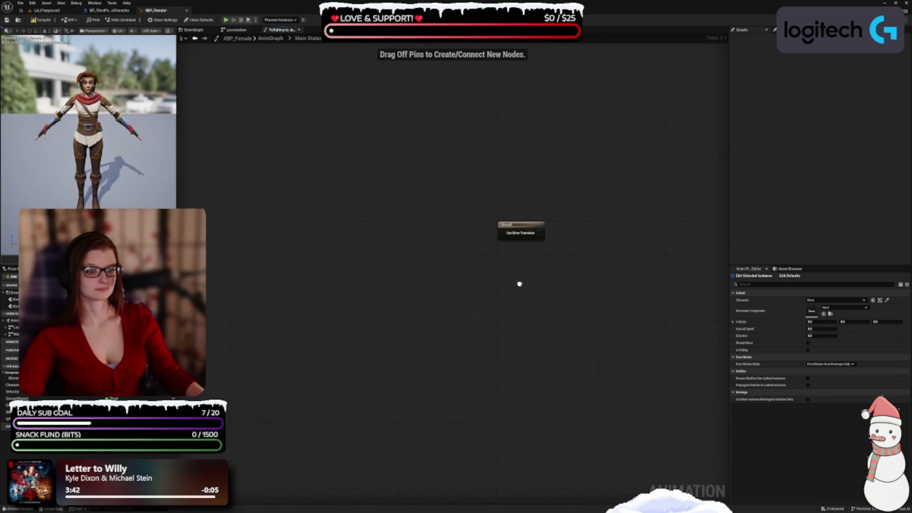
drag(14, 412, 369, 163)
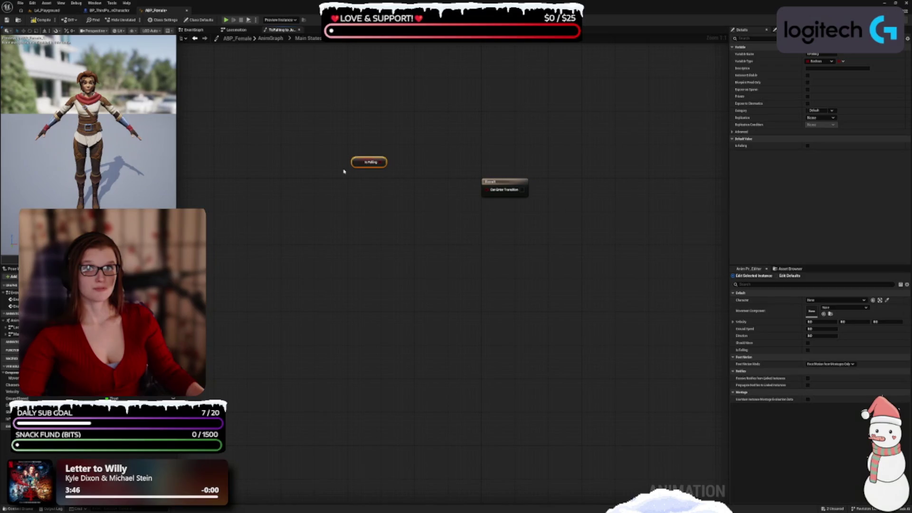
drag(12, 392, 371, 183)
right_click(380, 186)
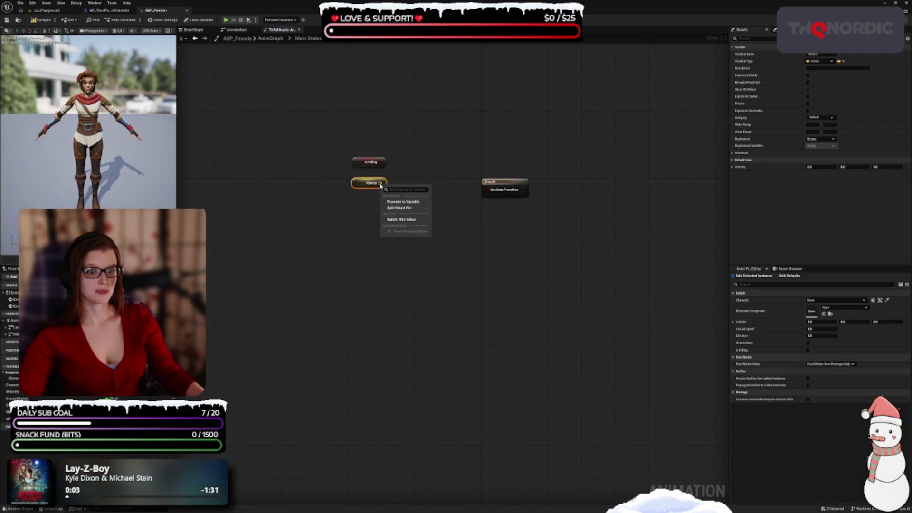
click(404, 208)
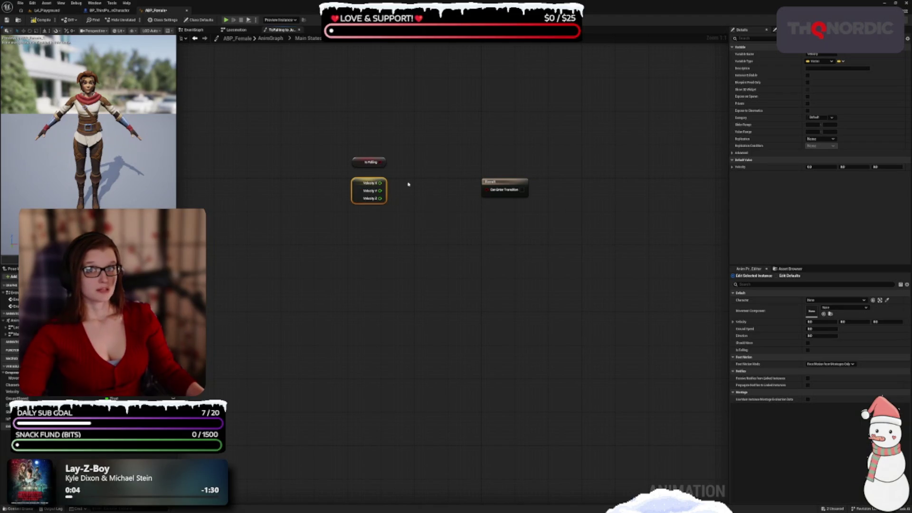
drag(380, 198, 405, 189)
text(>)
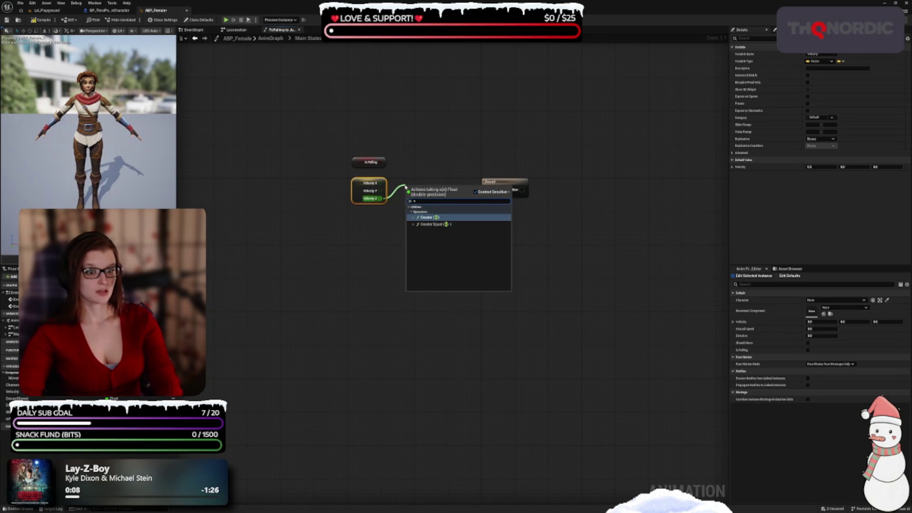
key(Return)
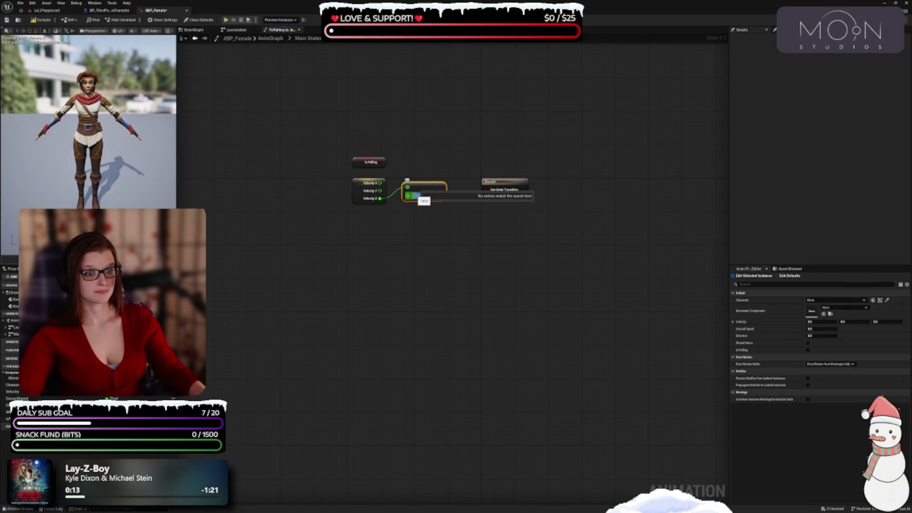
drag(425, 189, 417, 198)
Step: AND the Velocity Z comparison with IsFalling into the result, tidy the nodes, and return to Main States
mouse_move(455, 173)
mouse_down()
mouse_move(450, 193)
mouse_move(441, 182)
mouse_up()
text(and)
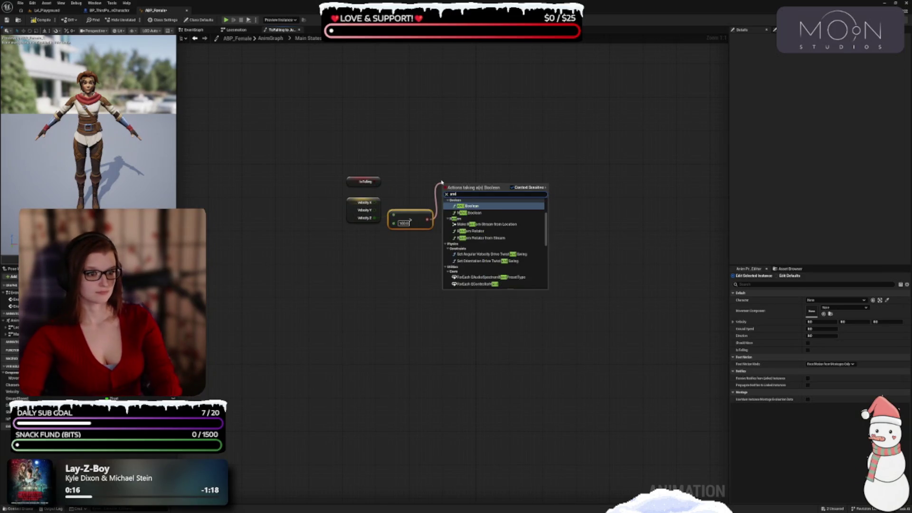
key(Return)
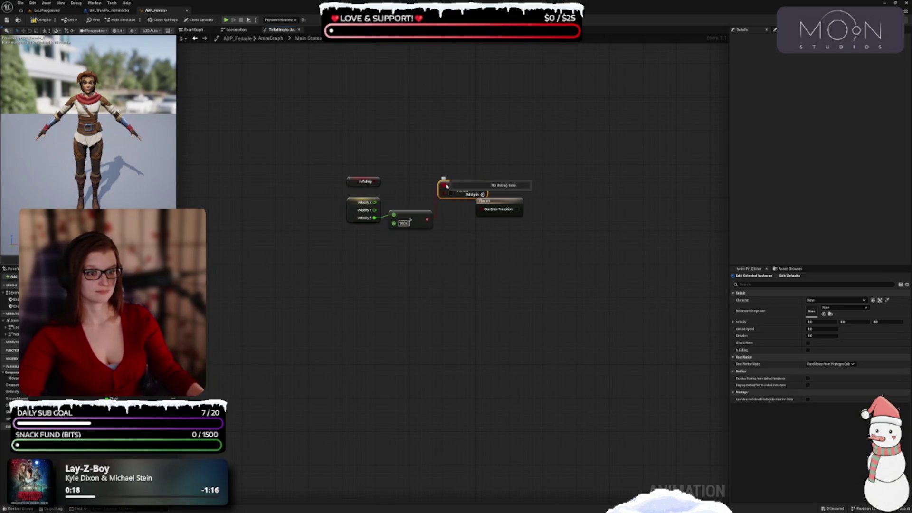
click(379, 184)
drag(378, 182, 445, 187)
mouse_move(364, 182)
mouse_down()
mouse_move(405, 195)
mouse_move(412, 208)
mouse_move(457, 198)
mouse_move(460, 217)
mouse_up()
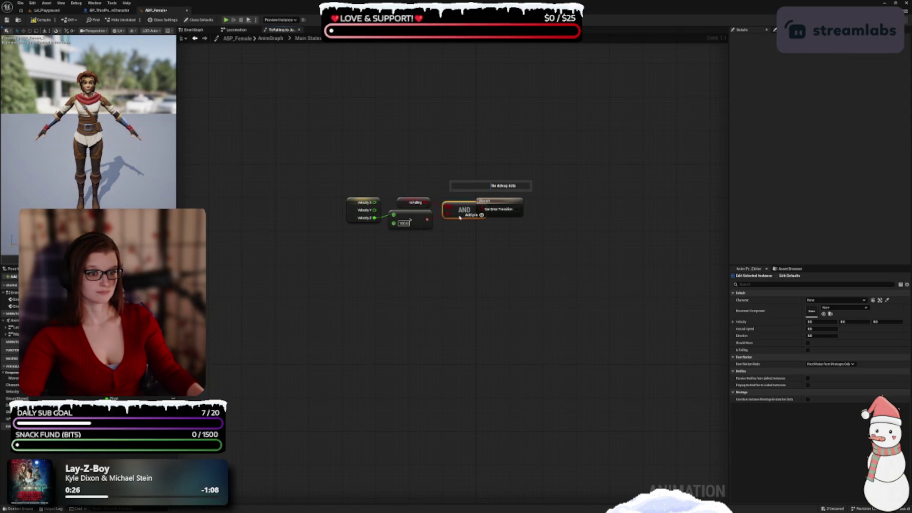
mouse_move(354, 157)
mouse_down()
mouse_move(458, 236)
mouse_move(432, 220)
mouse_move(480, 209)
mouse_up()
click(485, 234)
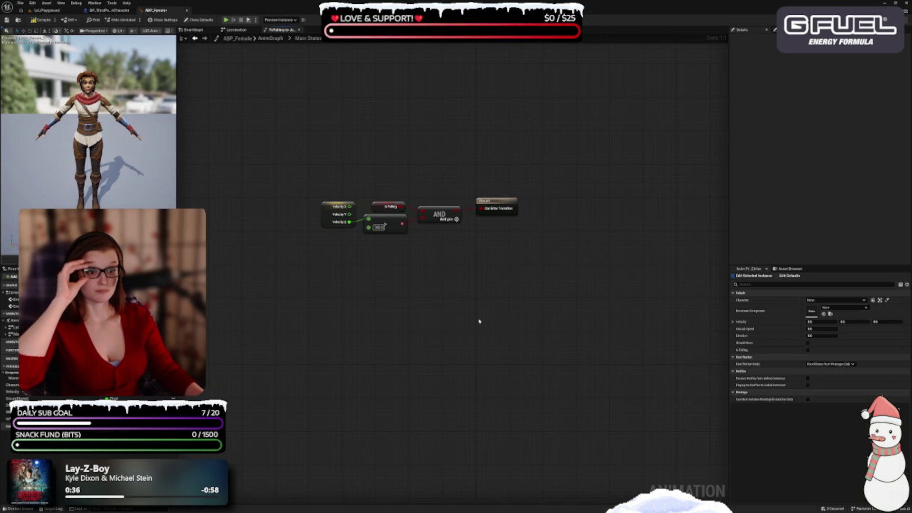
click(313, 39)
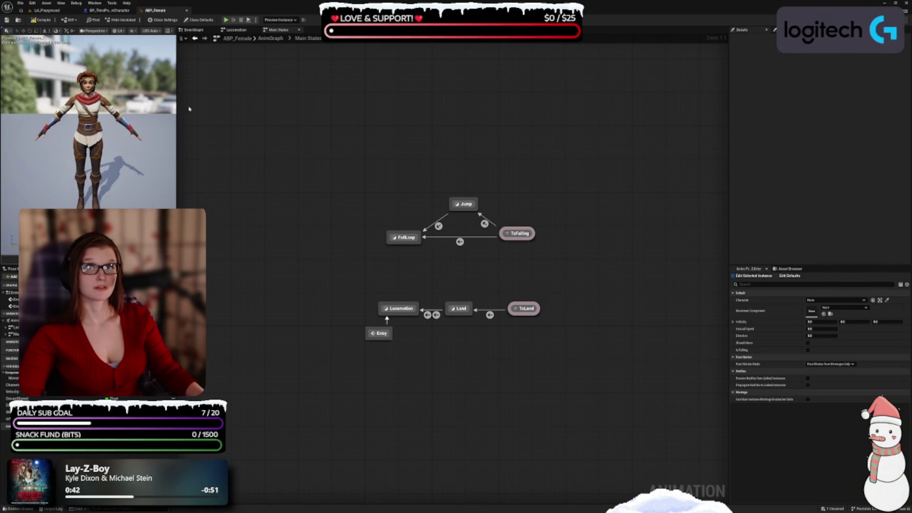
Step: Compile ABP_Female, then return from Main States to the AnimGraph and select the Output Pose node
click(438, 226)
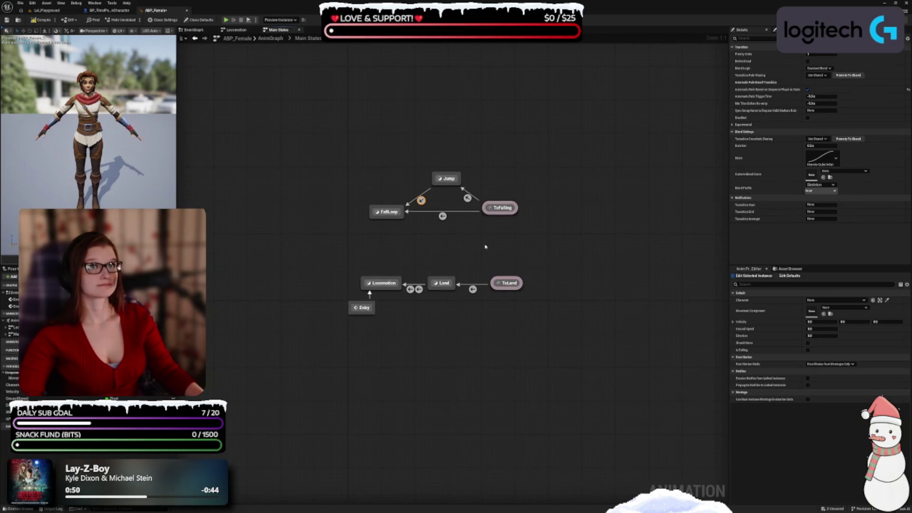
key(F7)
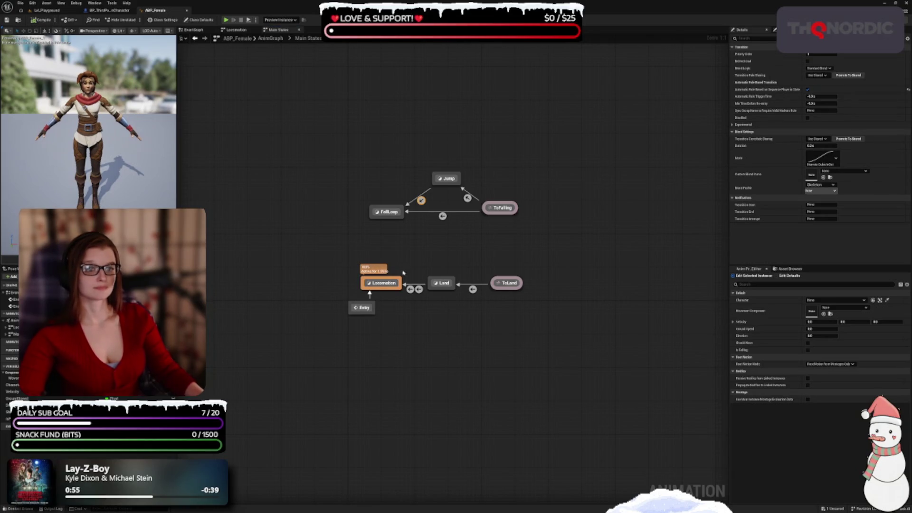
click(473, 264)
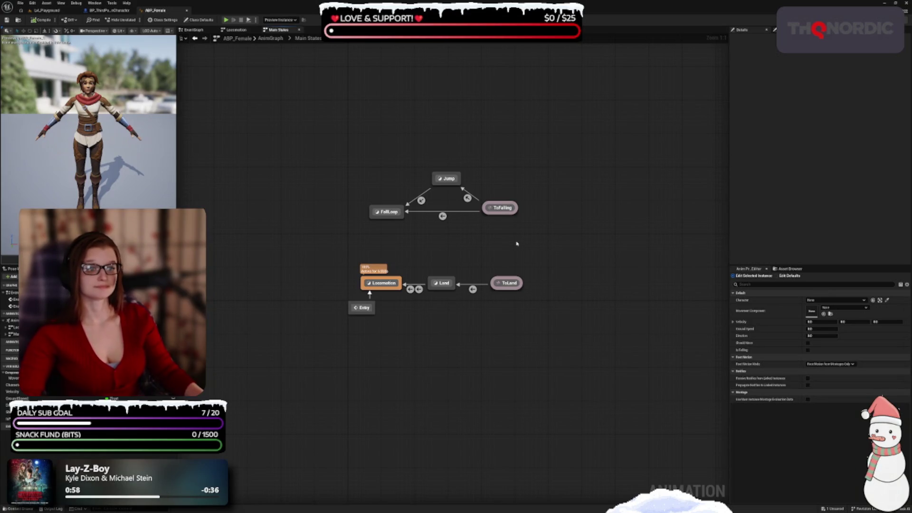
click(270, 38)
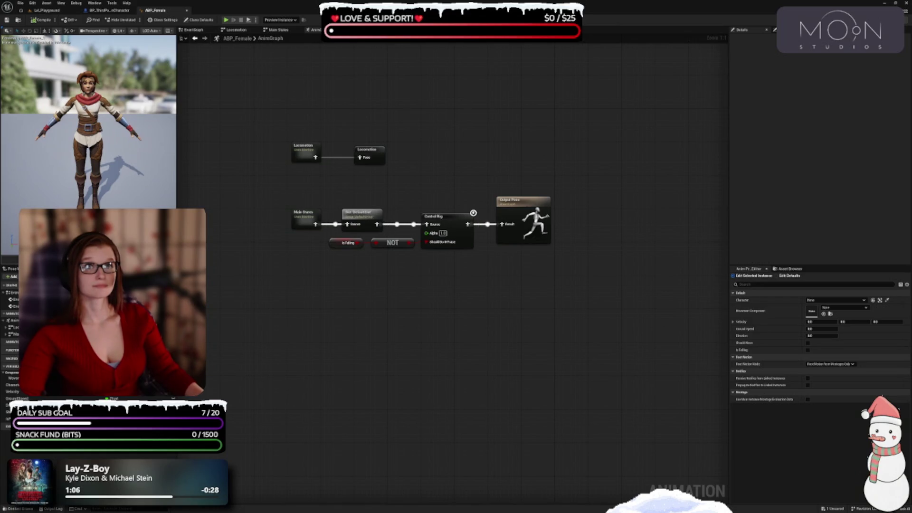
click(525, 216)
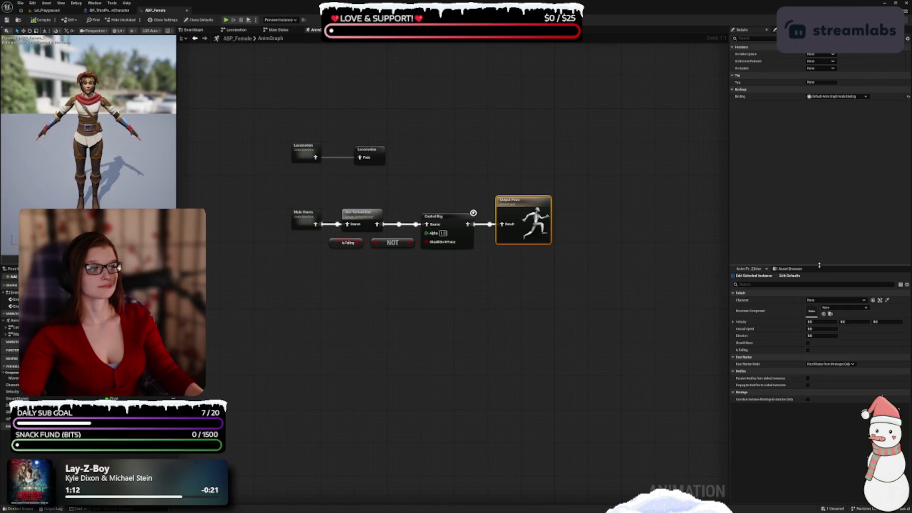
Step: Enlarge the Anim Preview Editor panel and select the Locomotion state machine node
drag(826, 265, 826, 197)
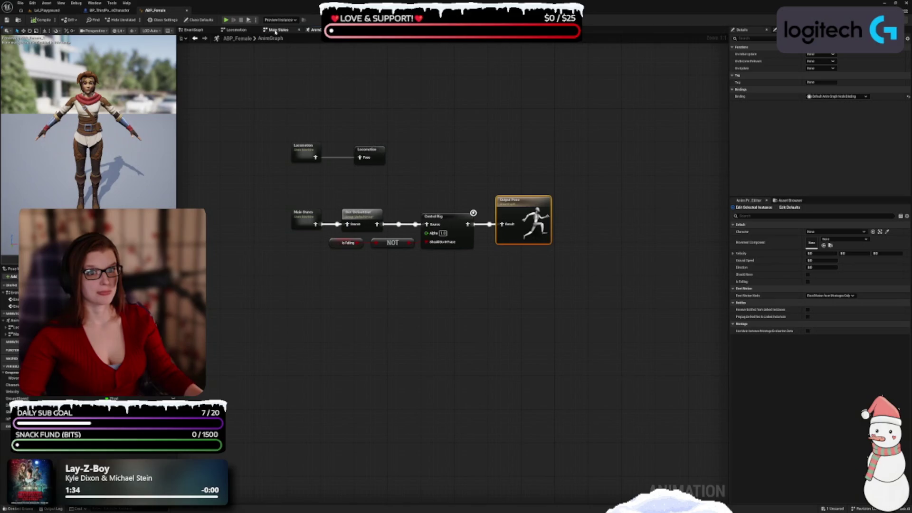
click(377, 153)
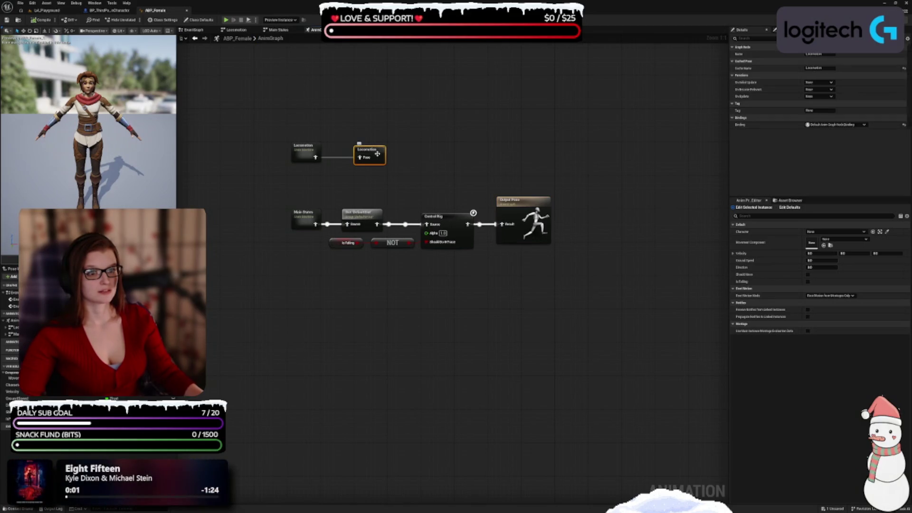
Step: Open the Locomotion state machine, inspect the Idle state, and save ABP_Female with Ctrl+S
double_click(308, 153)
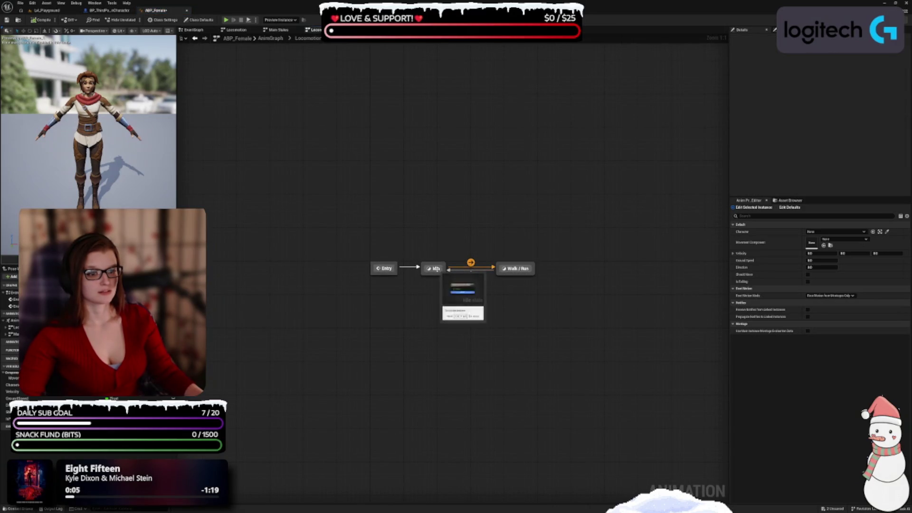
click(434, 268)
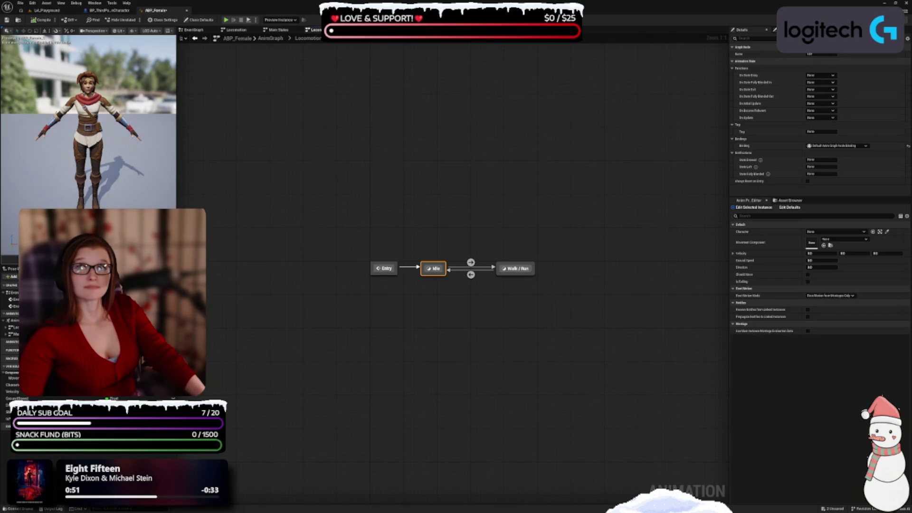
key(ctrl+s)
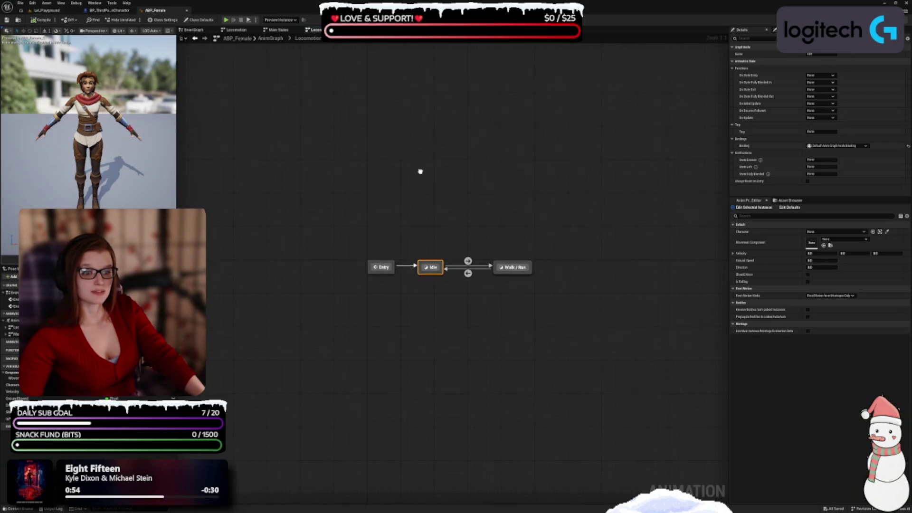
drag(420, 171, 381, 120)
click(395, 138)
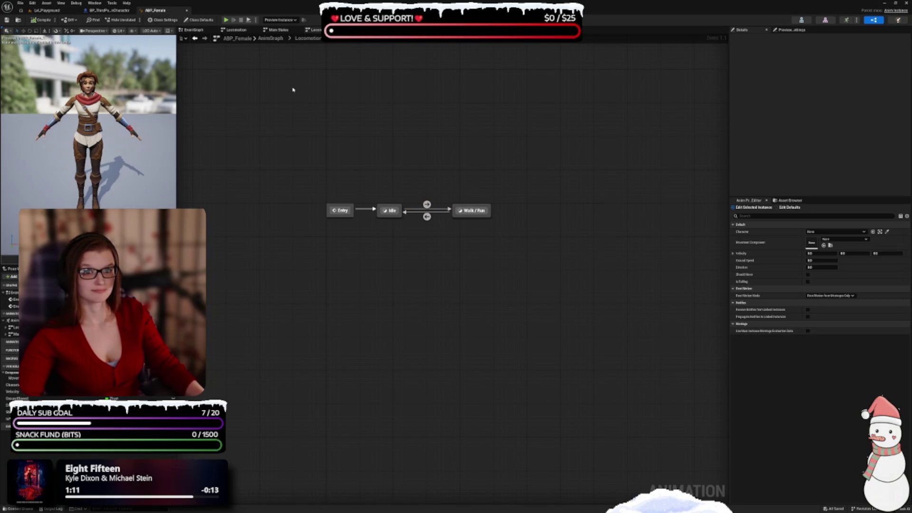
Step: Close the Locomotion graph, view the Preview Scene Settings, and switch to the TP_Playground level tab
click(197, 31)
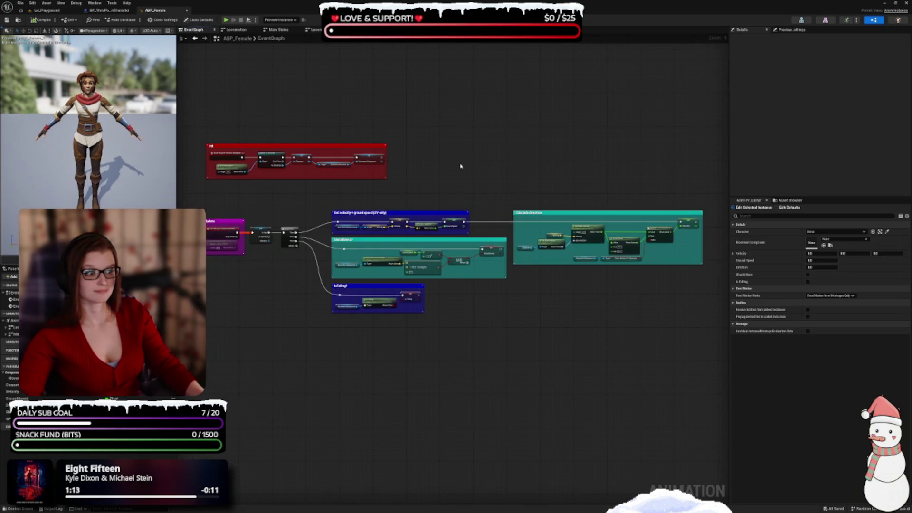
click(257, 30)
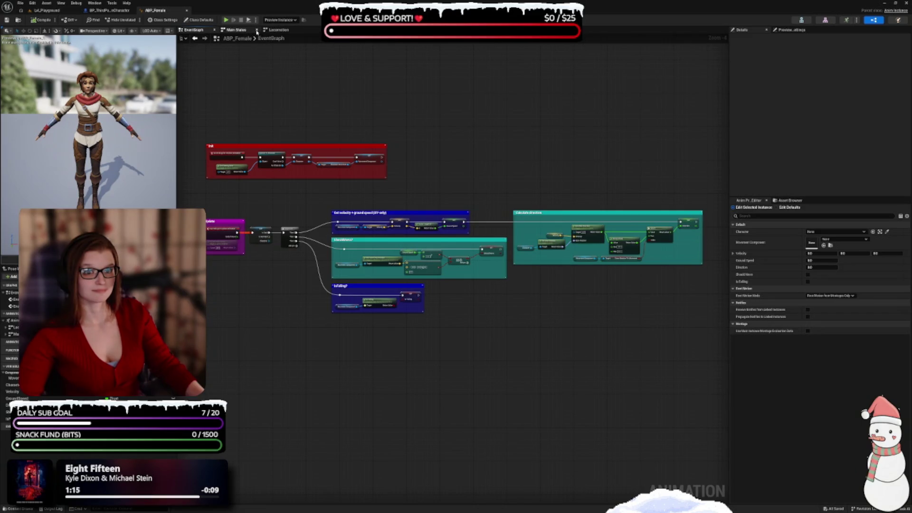
click(251, 31)
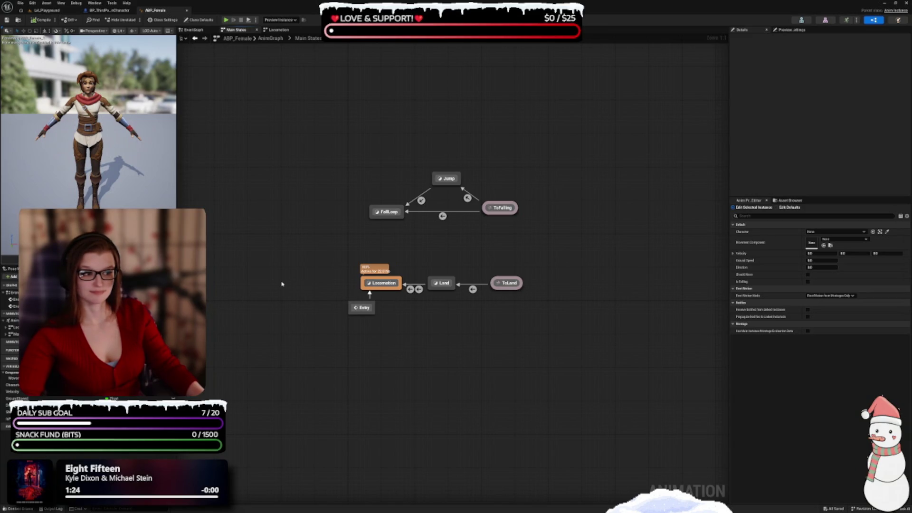
click(787, 30)
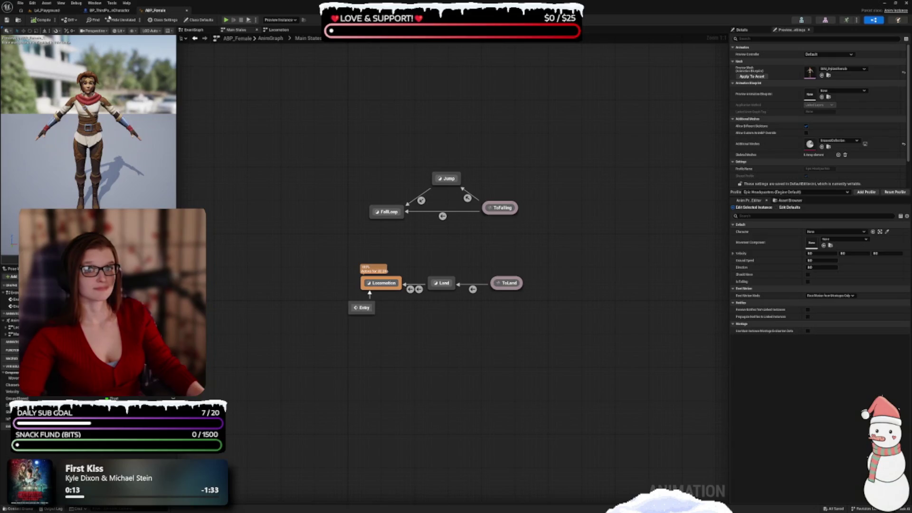
click(42, 11)
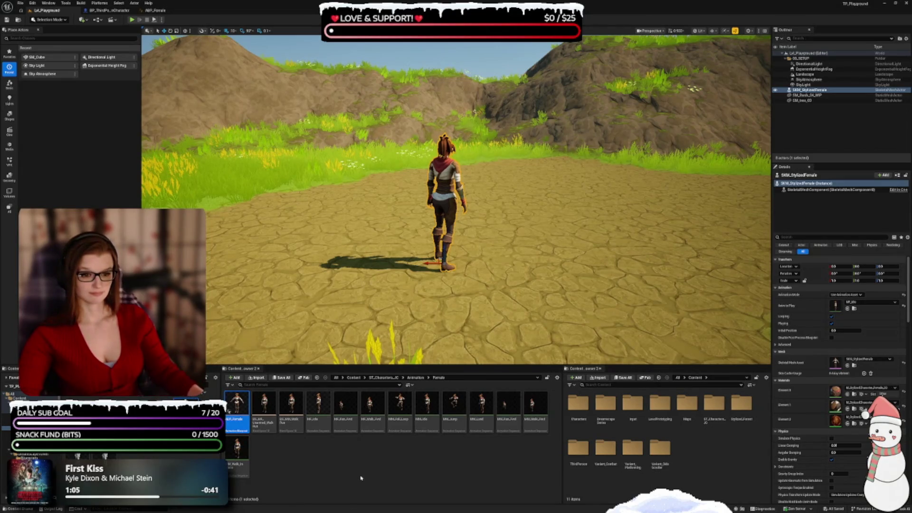
Step: Orbit behind the character, then select BS_MF_Unarmed_Walk_Run in the Female animations folder
mouse_move(456, 238)
mouse_down()
mouse_move(428, 242)
mouse_move(456, 237)
mouse_up()
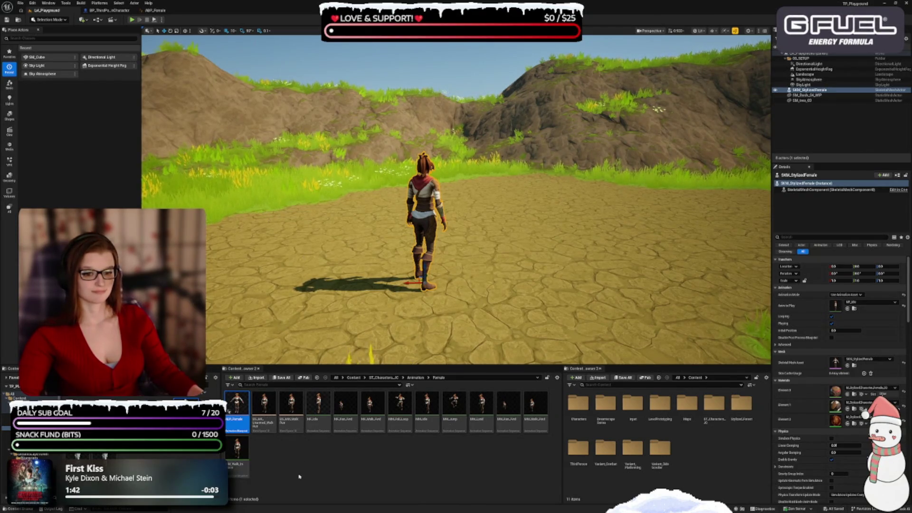
click(285, 456)
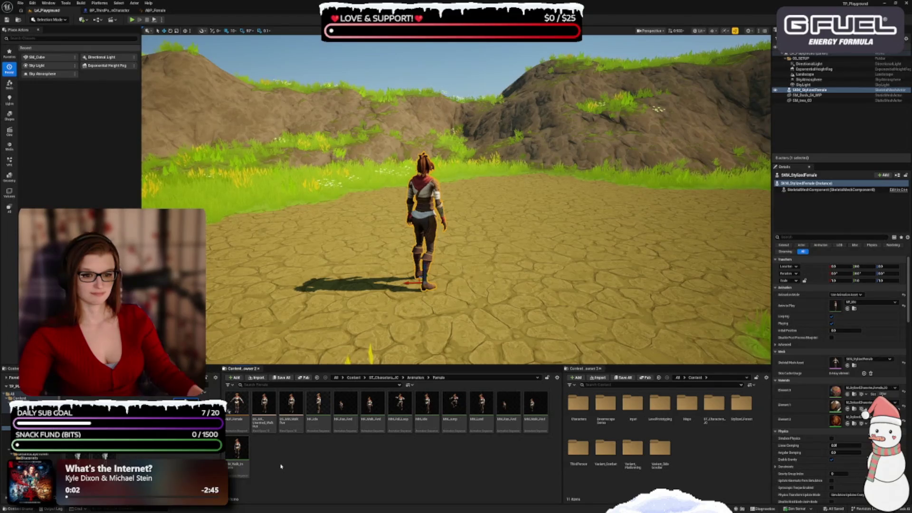
click(266, 427)
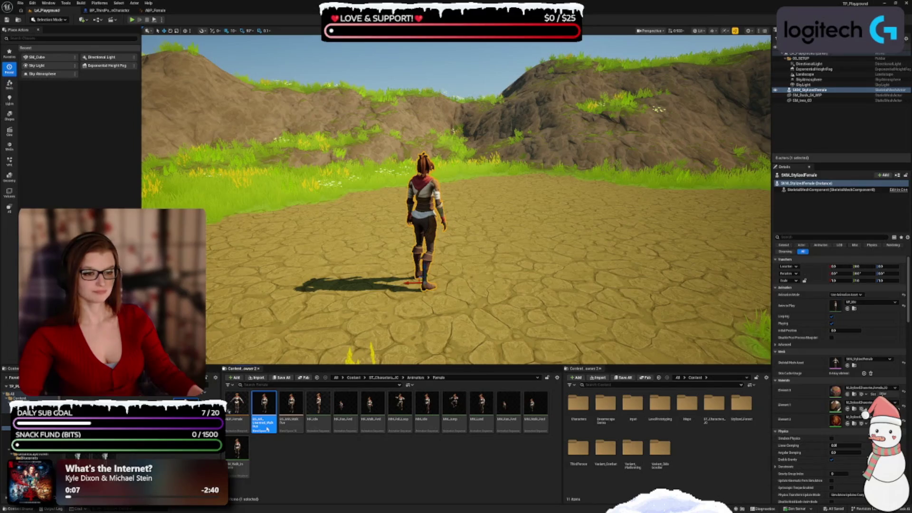
Step: Open BS_MF_Unarmed_Walk_Run and Ctrl-preview the mannequin's BS_Idle_Walk_Run grid at rising speeds
double_click(267, 428)
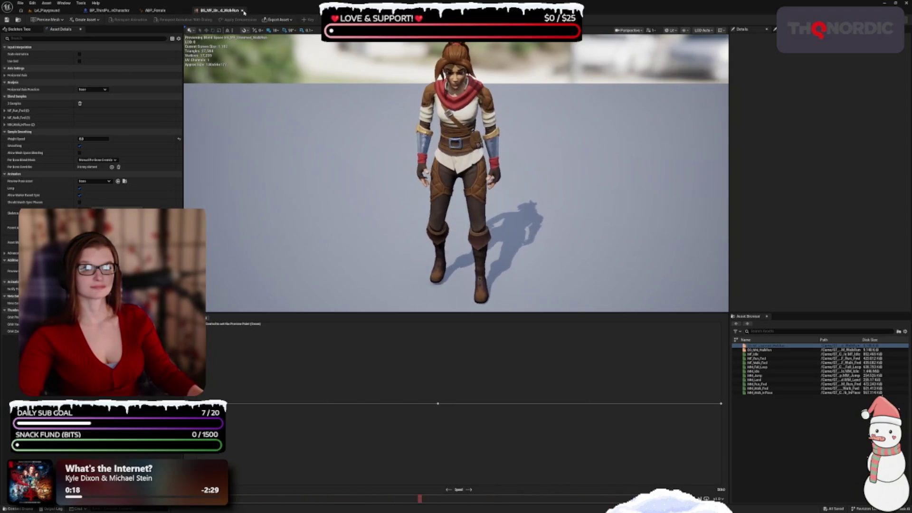
click(45, 10)
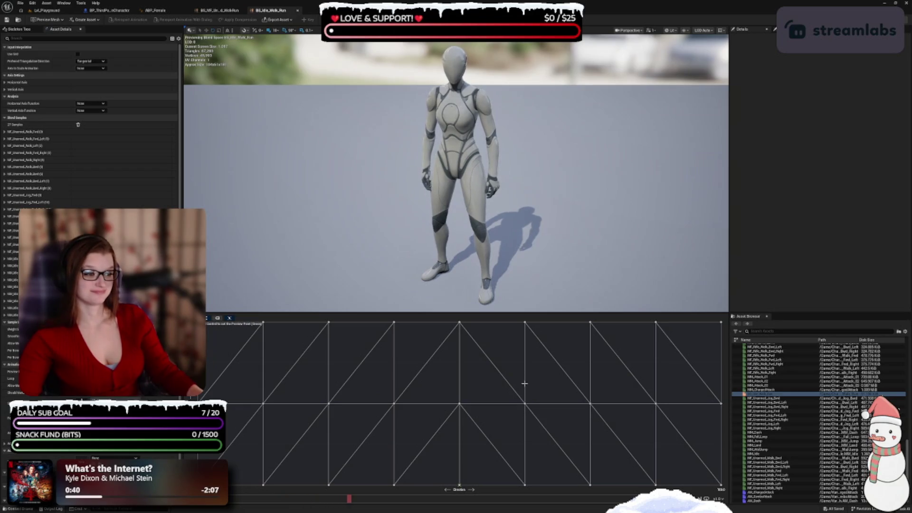
key(ctrl)
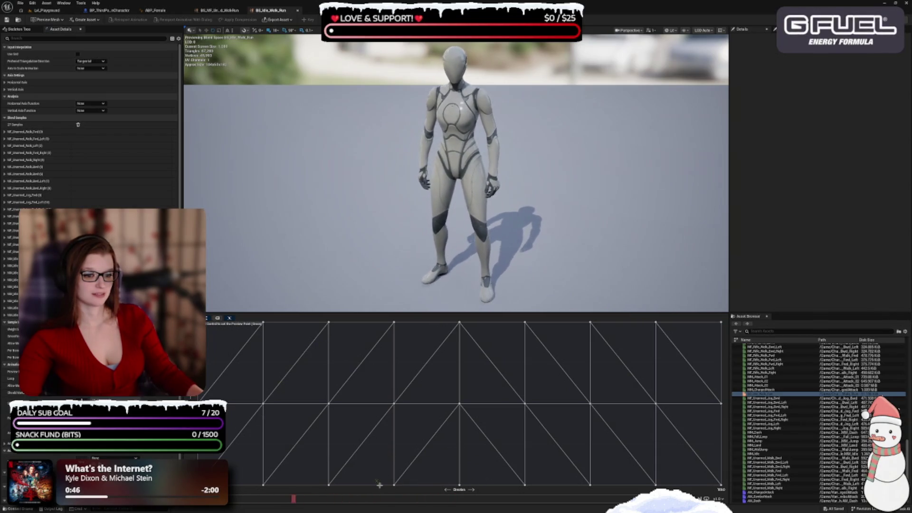
key(ctrl)
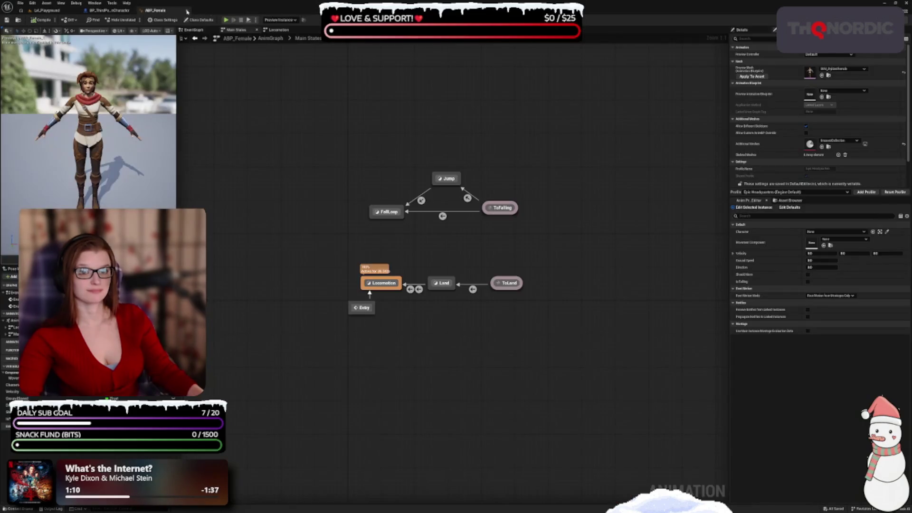
Step: Close the walk/run blend space, return to the playground level, and deselect the asset
click(242, 10)
click(45, 10)
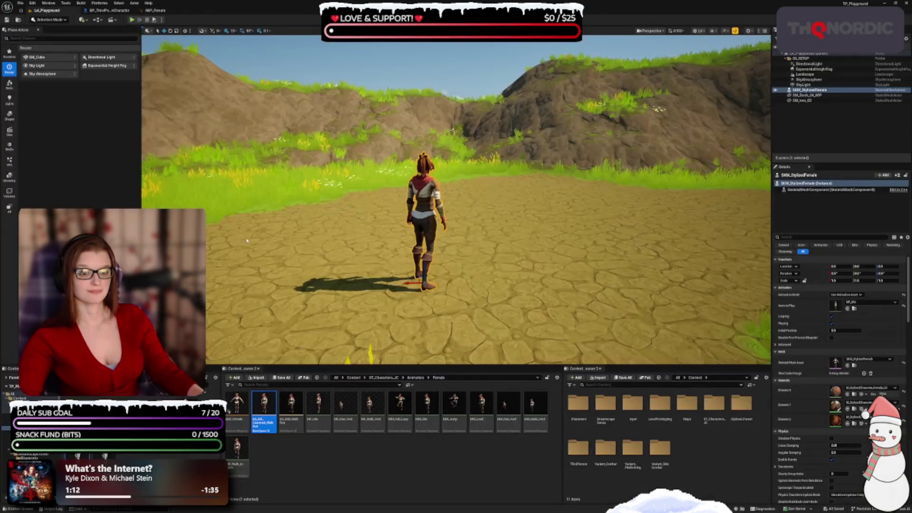
click(342, 497)
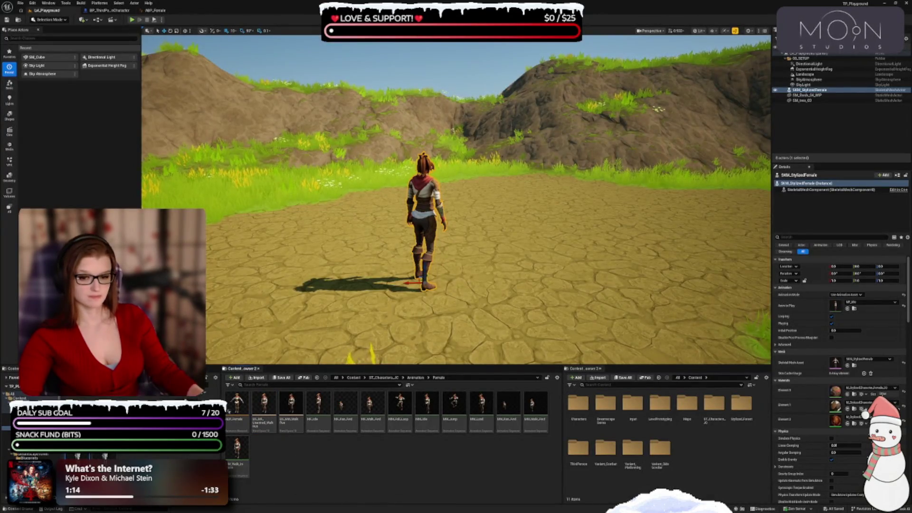
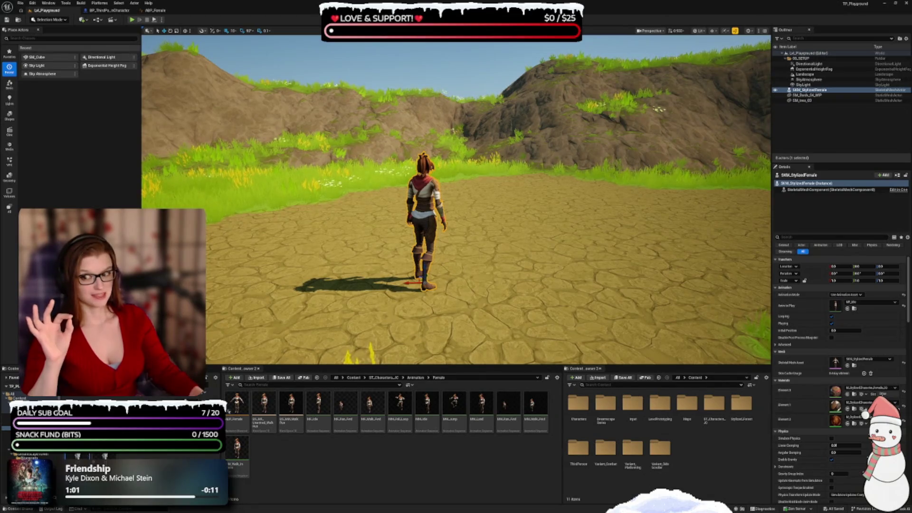
Step: Create a Blend Space for the character skeleton and name it BS_Idle_Walk_Run
right_click(282, 473)
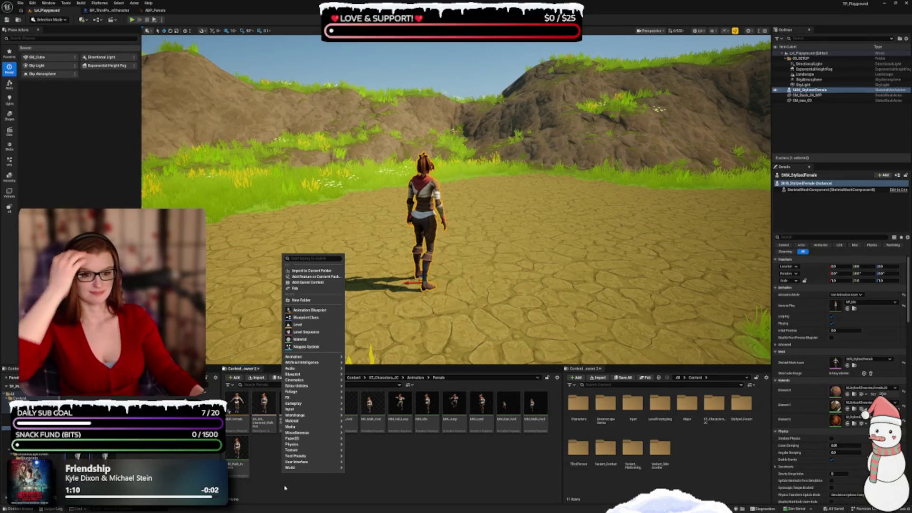
mouse_move(309, 357)
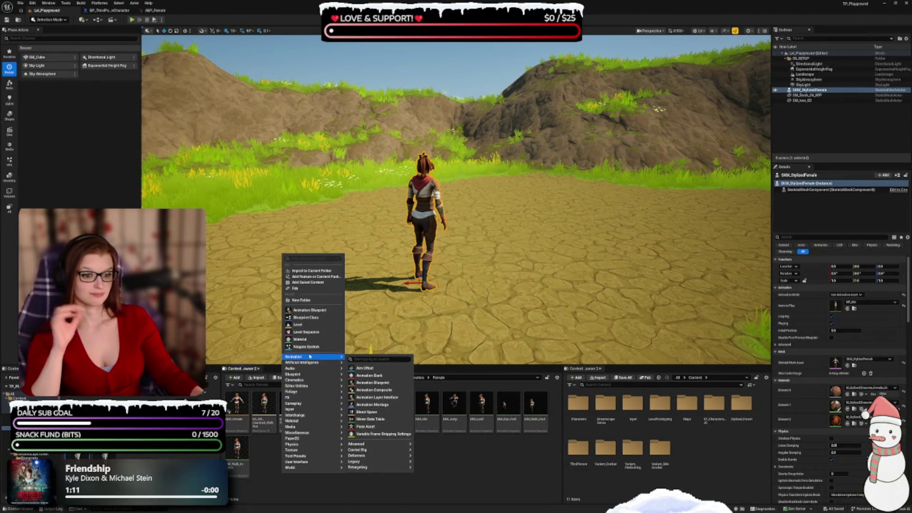
click(372, 405)
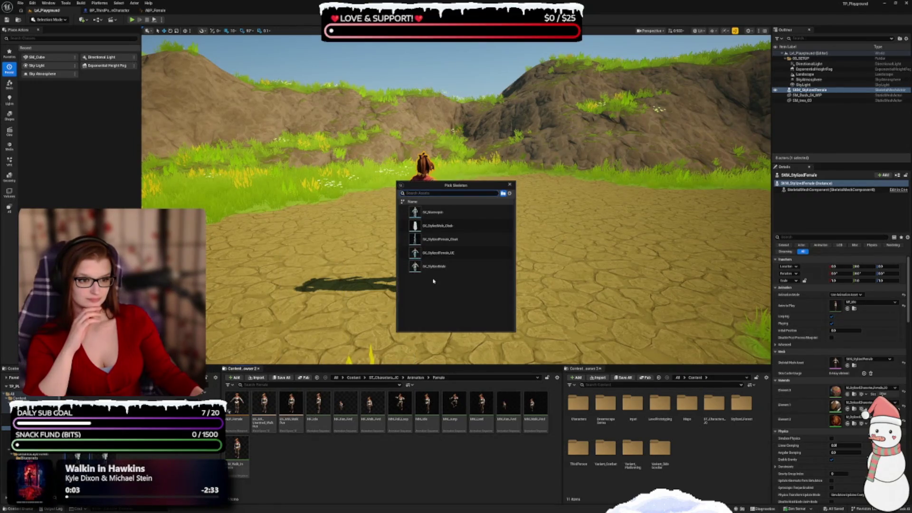
click(435, 255)
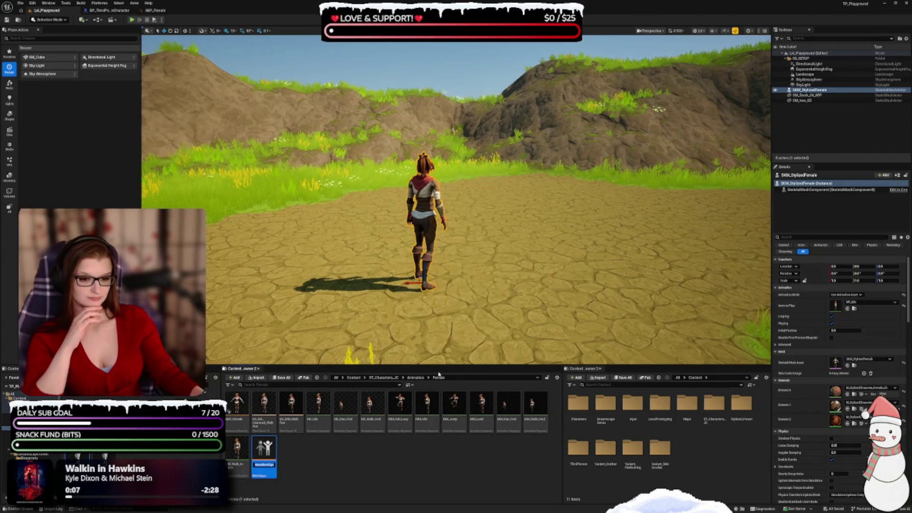
text(BS_)
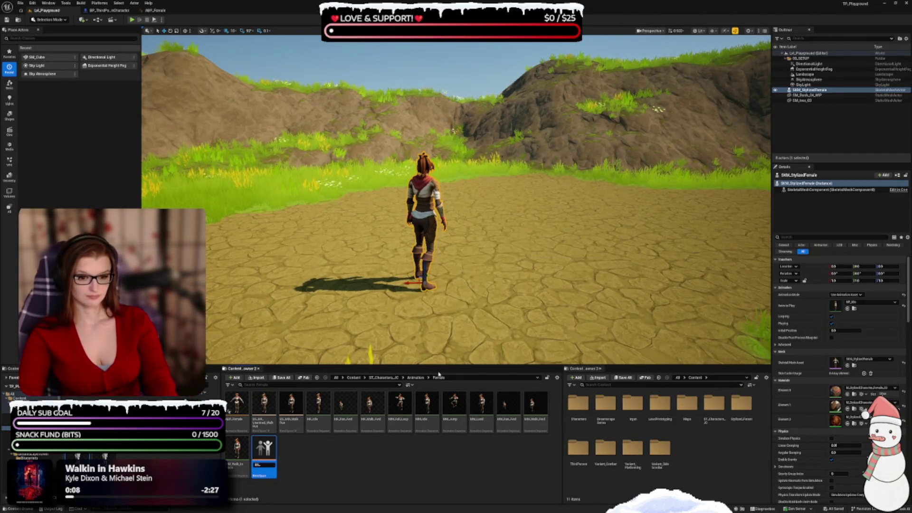
text(Idle)
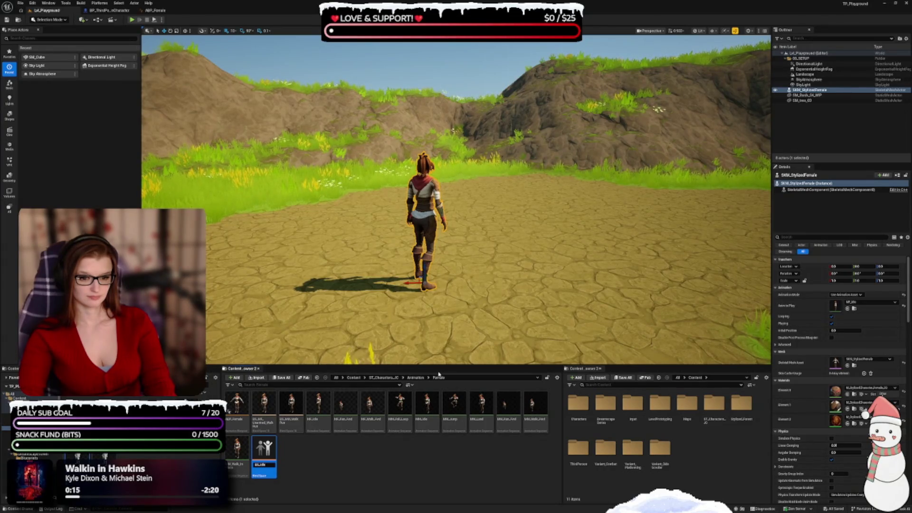
text(_Walk_Run)
key(Return)
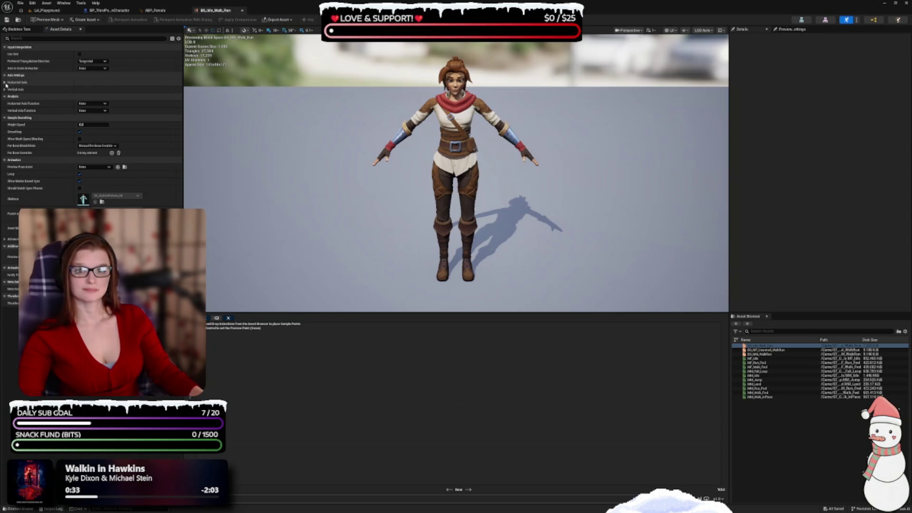
Step: Name the horizontal axis Direction, range -180 to 180, with snap to grid
click(5, 83)
click(5, 159)
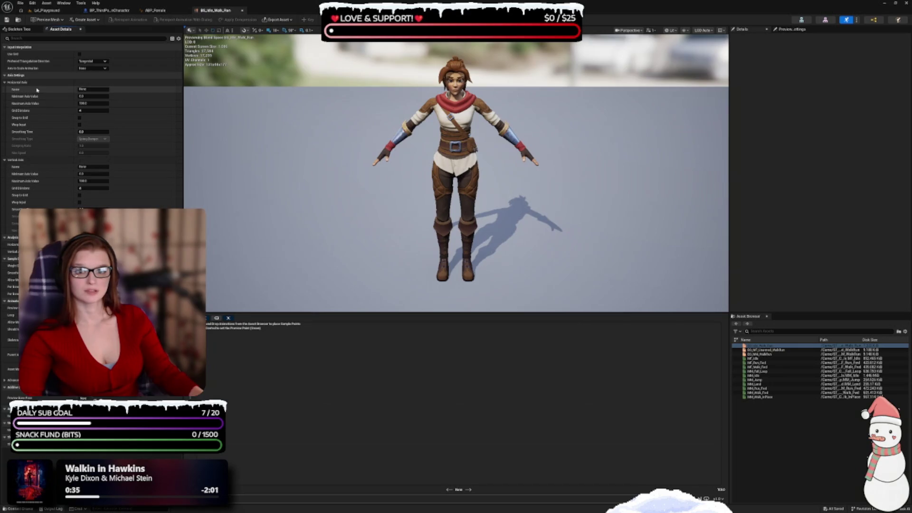
click(93, 89)
text(irection)
key(Tab)
text(0)
key(Tab)
text(180)
key(Tab)
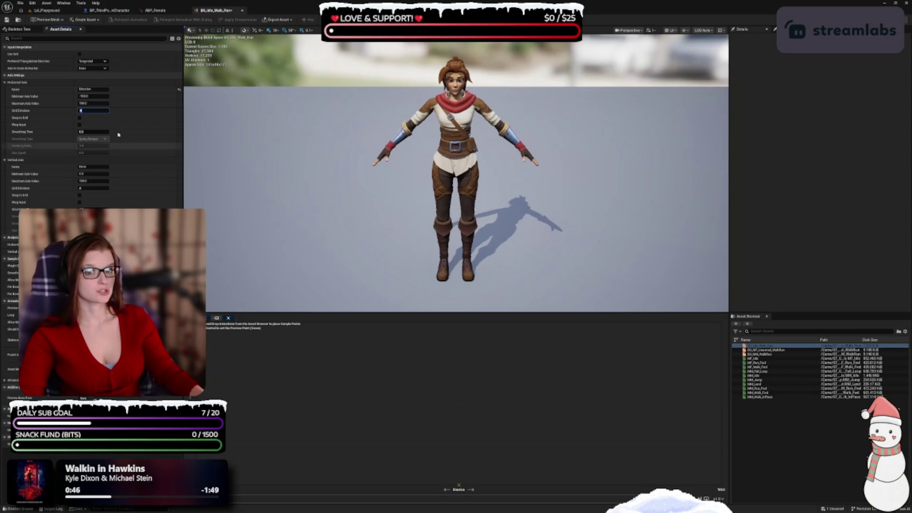
click(80, 117)
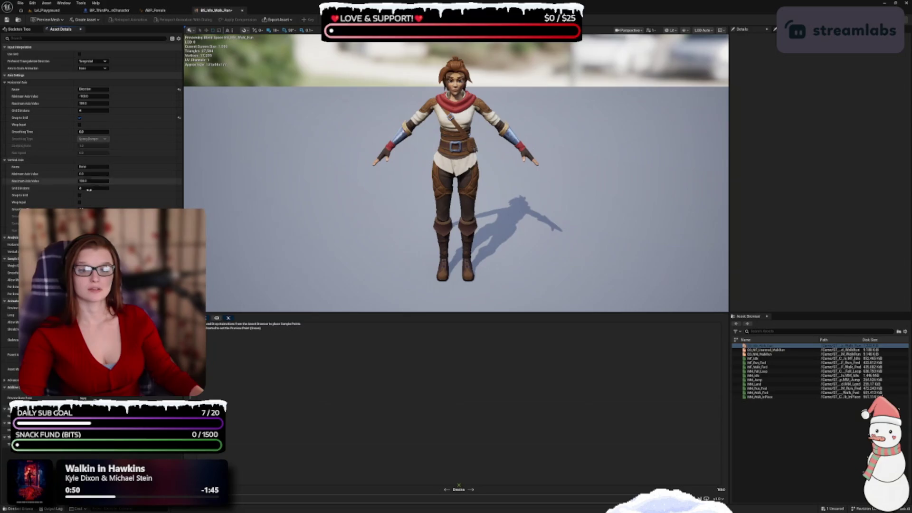
Step: Name the vertical axis Speed, range 0 to 600, with snap to grid
click(90, 167)
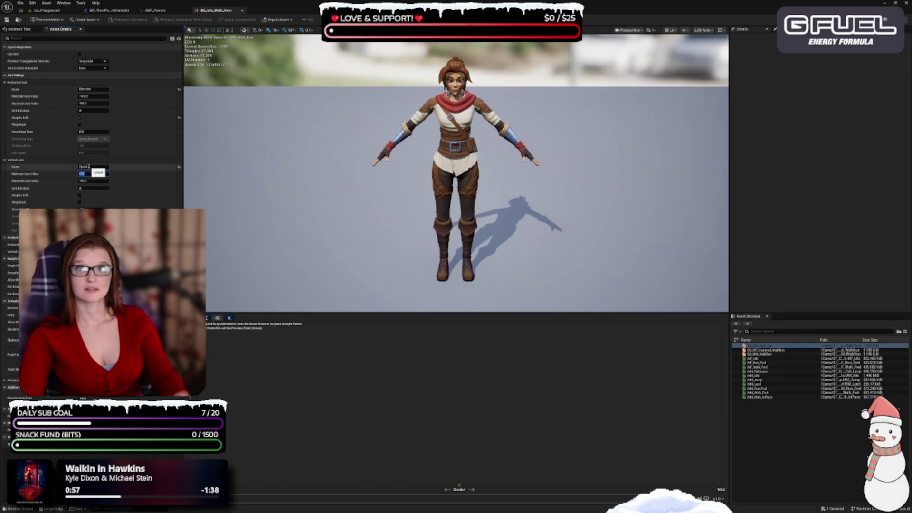
key(Tab)
key(Tab)
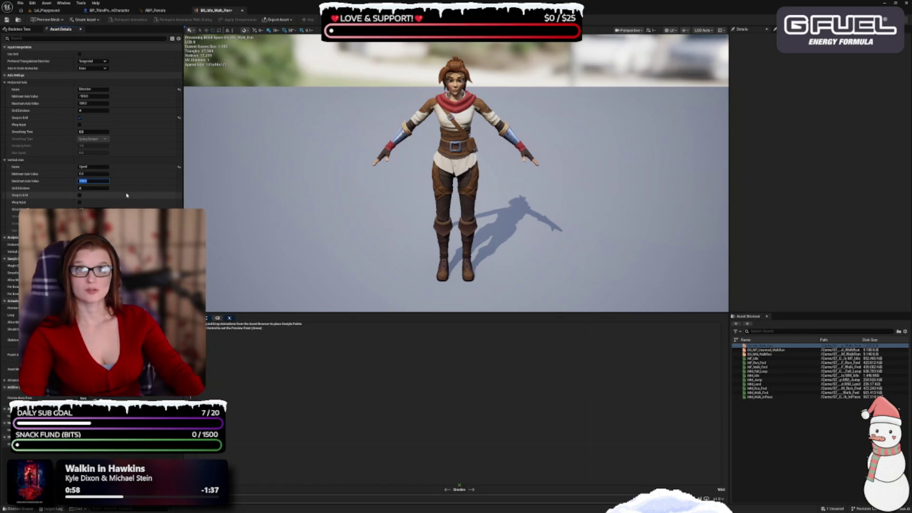
text(00)
key(Tab)
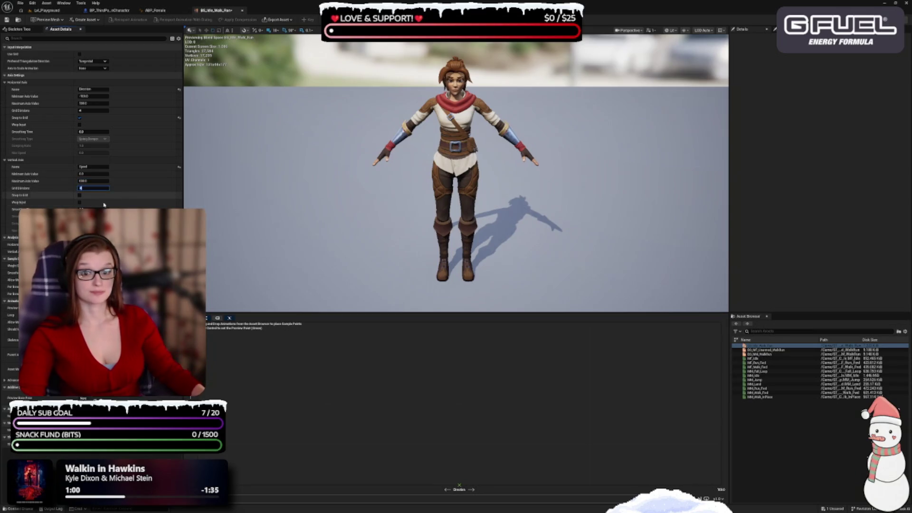
click(80, 195)
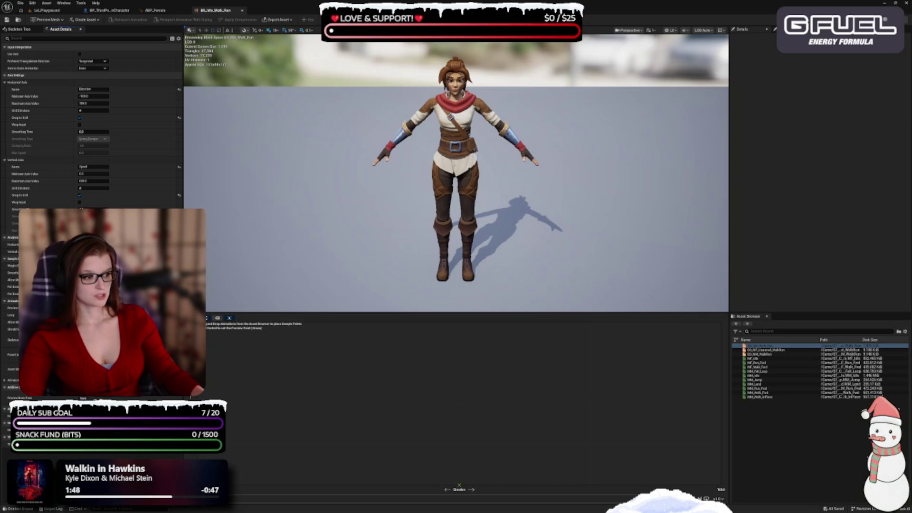
Step: Place MF_Idle samples along the bottom of the blend grid, then select MF_Walk_Fwd
mouse_move(766, 361)
mouse_move(763, 358)
mouse_down()
mouse_move(658, 363)
mouse_move(228, 470)
mouse_move(328, 485)
mouse_up()
mouse_move(762, 364)
mouse_down()
mouse_move(508, 490)
mouse_move(459, 486)
mouse_up()
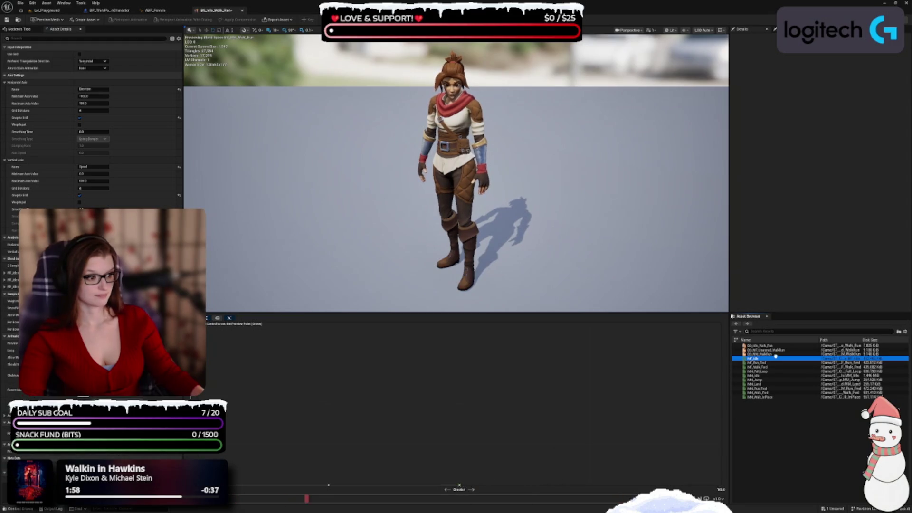
mouse_move(774, 359)
mouse_down()
mouse_move(626, 444)
mouse_move(590, 485)
mouse_up()
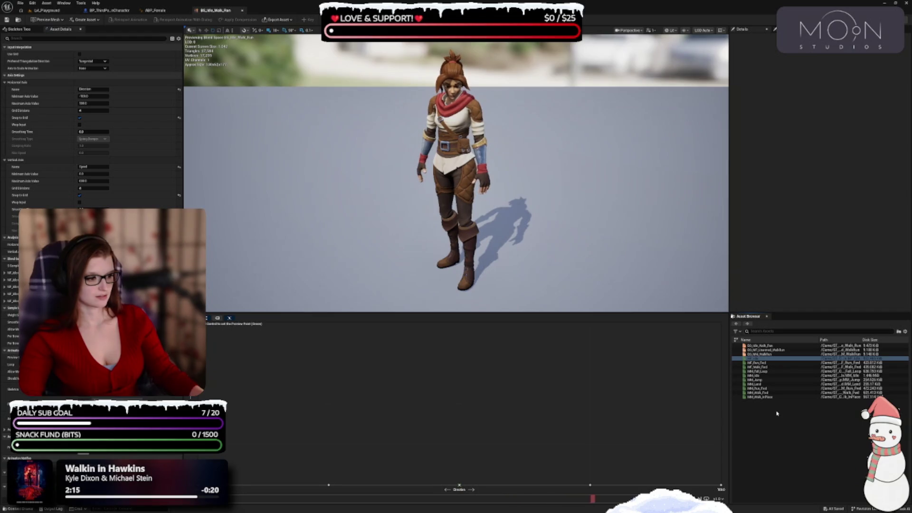
click(758, 367)
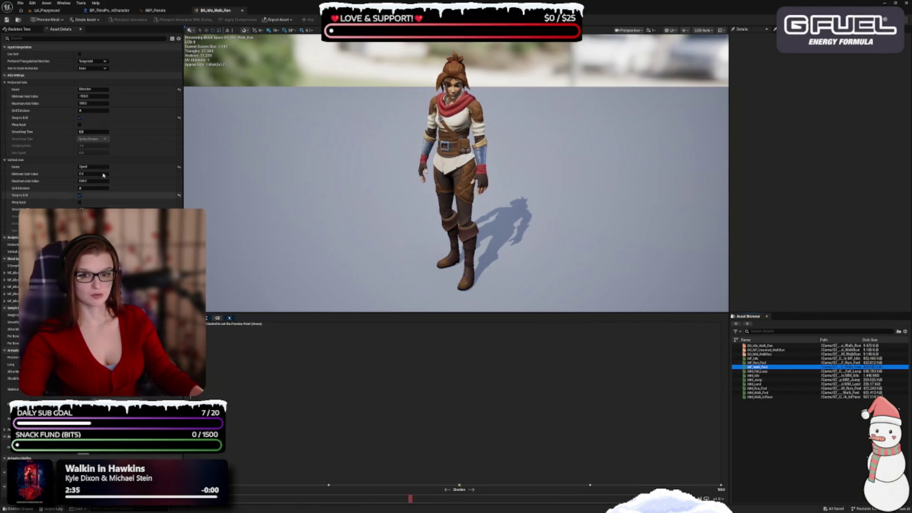
Step: Re-enter and commit the Direction axis minimum value
click(89, 96)
double_click(101, 97)
key(Return)
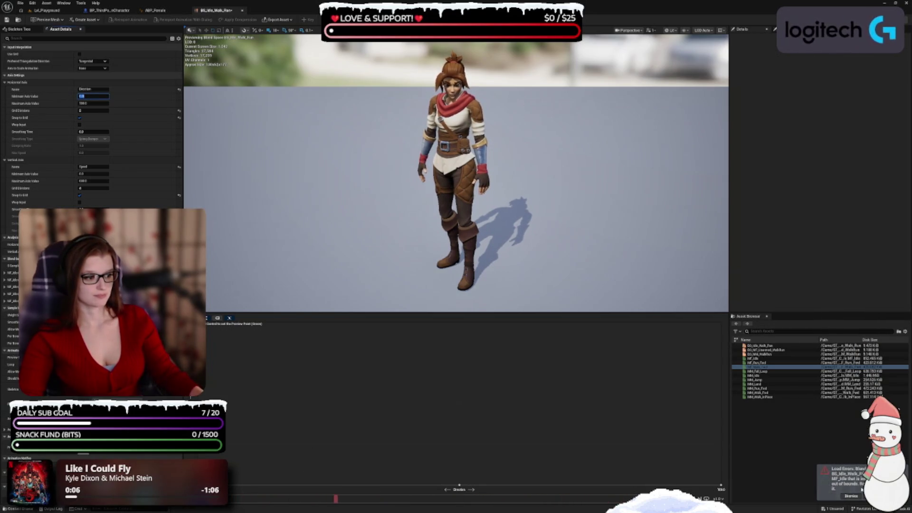
Step: Place MF_Walk_Fwd on the grid at Direction 90, Speed 450, dismissing load-error notices
click(852, 496)
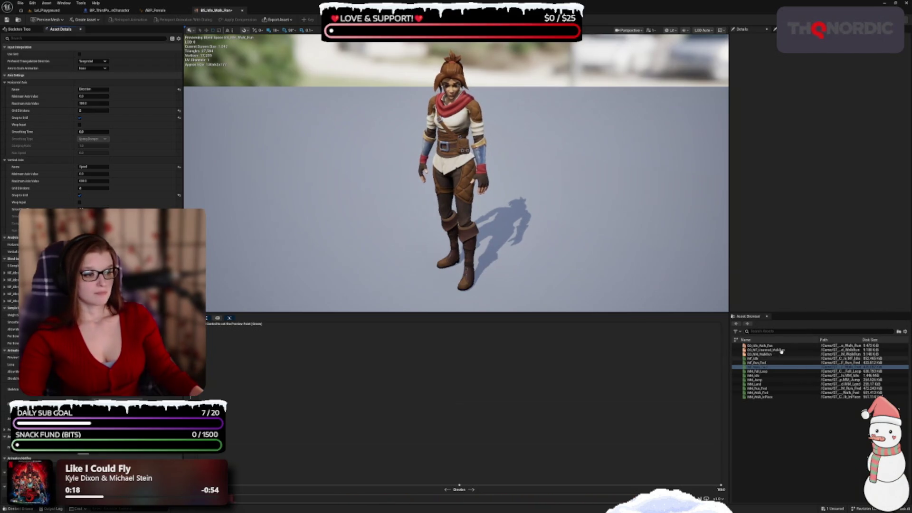
mouse_move(761, 367)
mouse_down()
mouse_move(271, 387)
mouse_move(193, 407)
mouse_up()
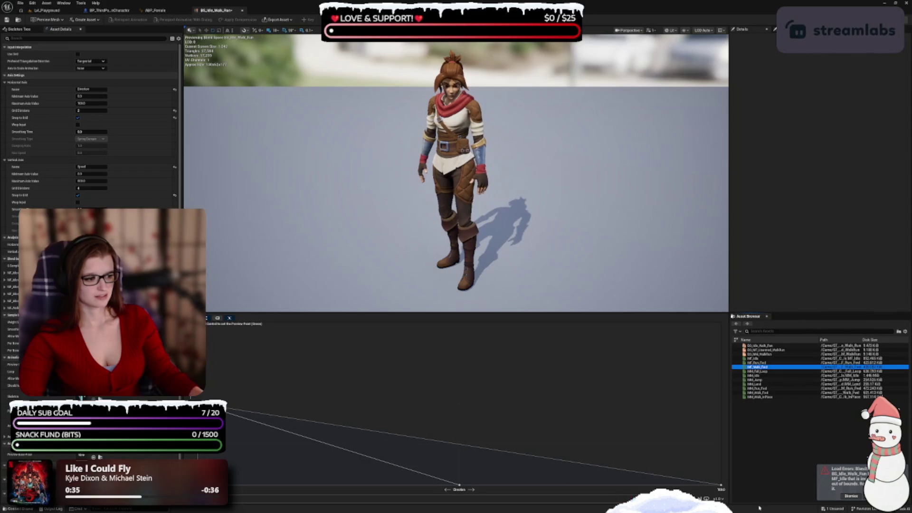
click(851, 496)
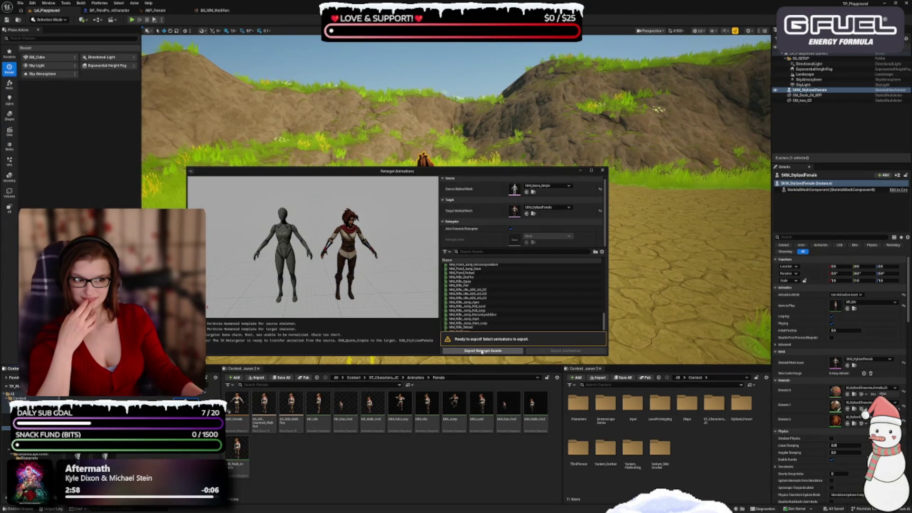
Step: Point the export destination at the ST_Characters_JC Animation folder
click(482, 351)
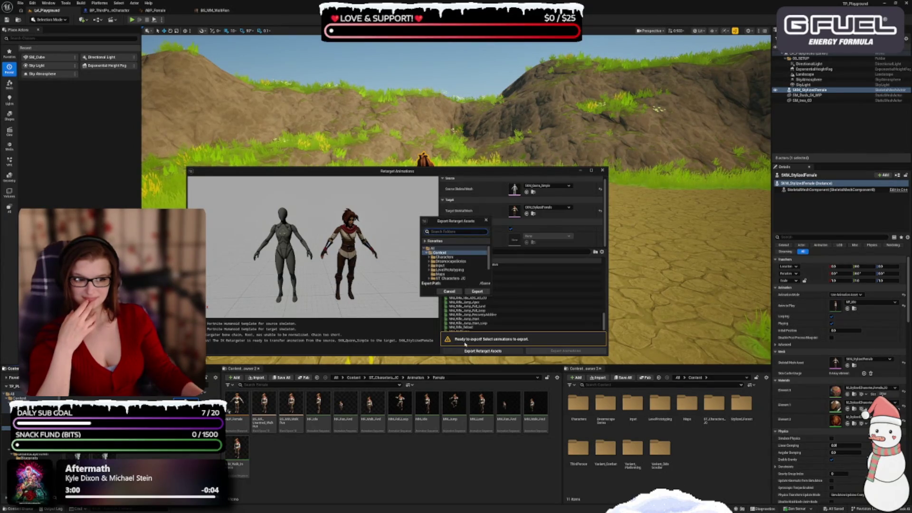
scroll(458, 264, down, 1)
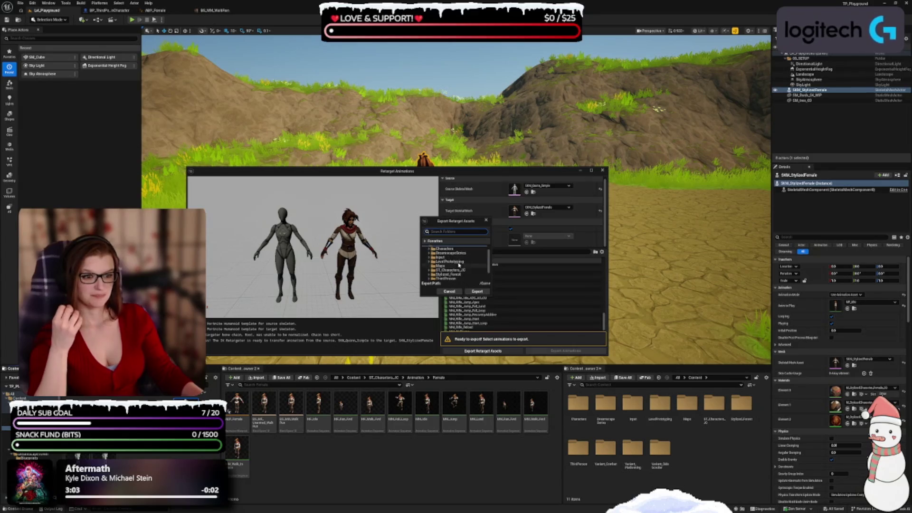
click(447, 270)
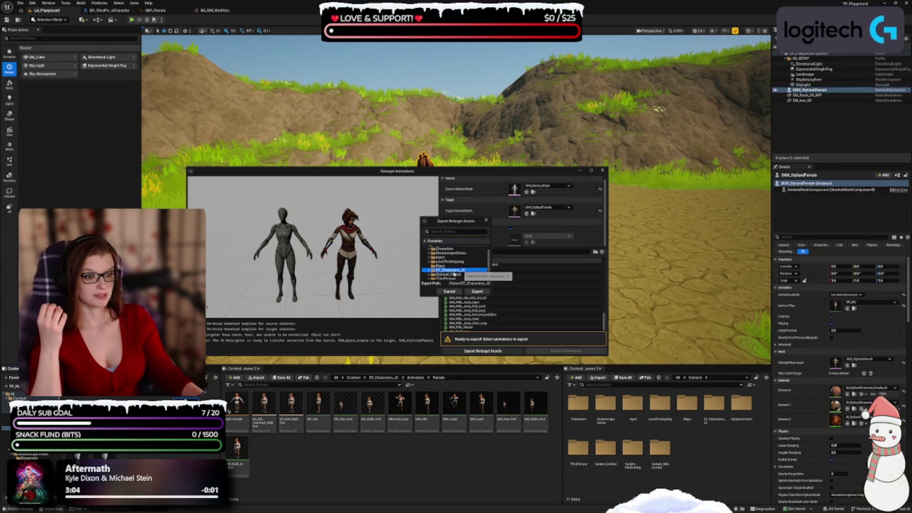
click(429, 270)
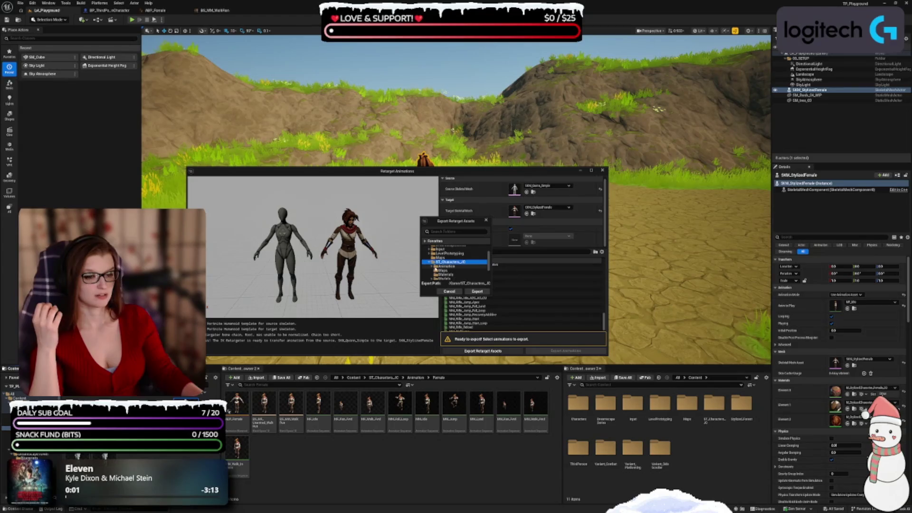
double_click(444, 266)
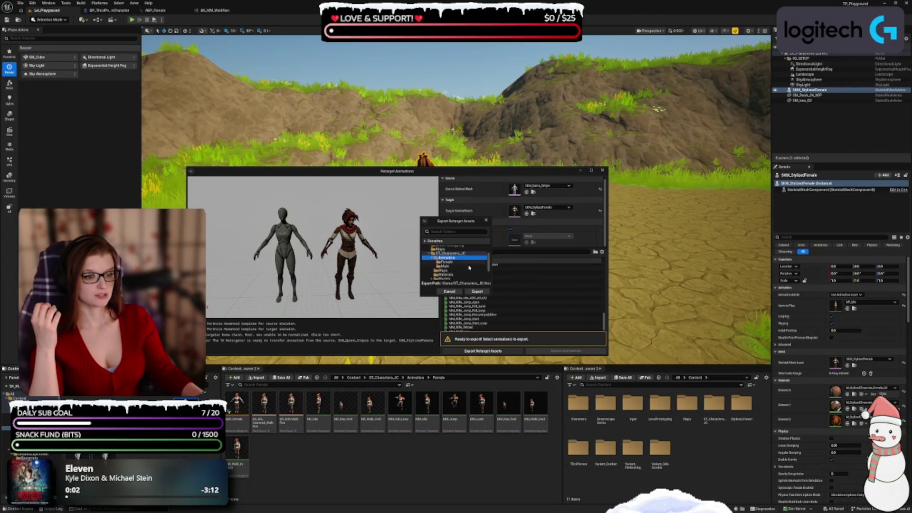
Step: Create a Retarget folder inside Animation and export the retargeted animations there
right_click(452, 260)
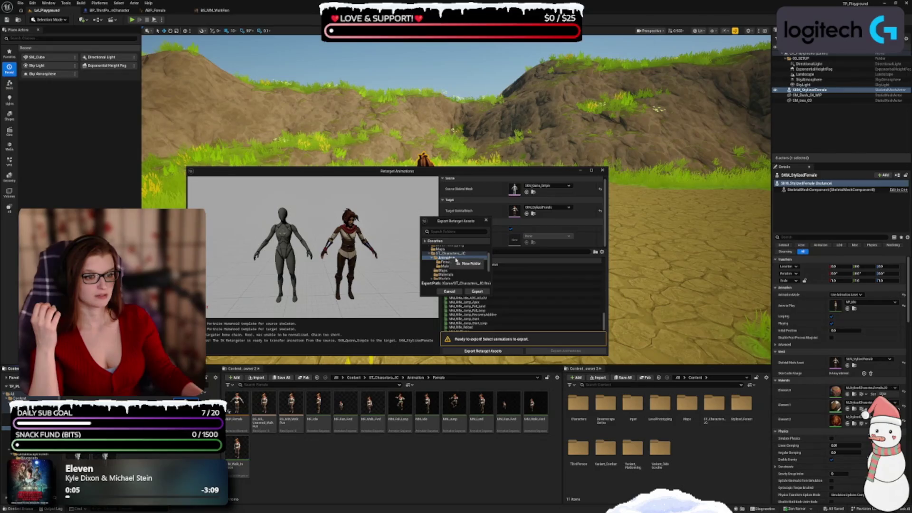
click(474, 264)
text(Retarget)
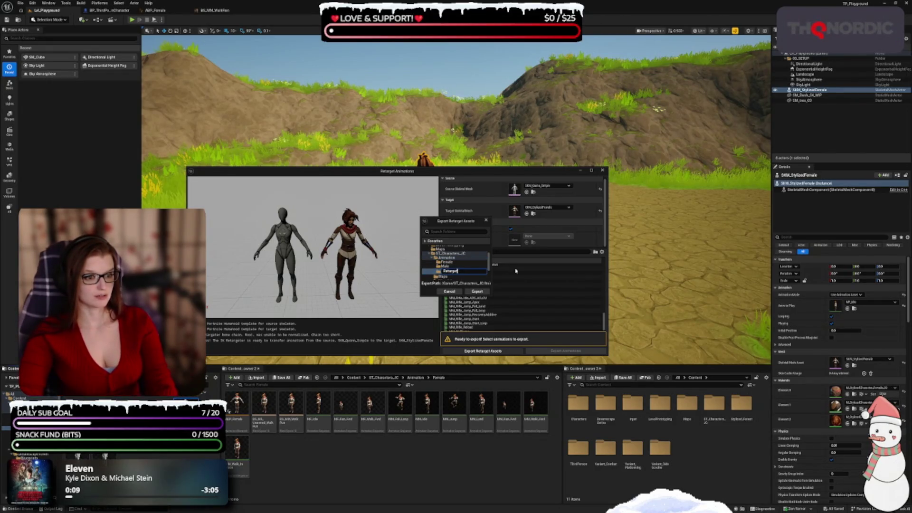
key(Return)
click(455, 273)
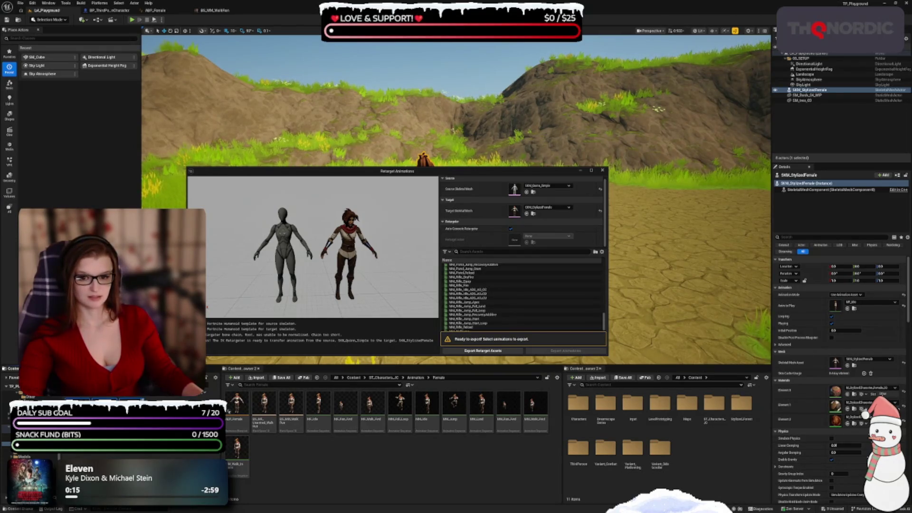
key(Escape)
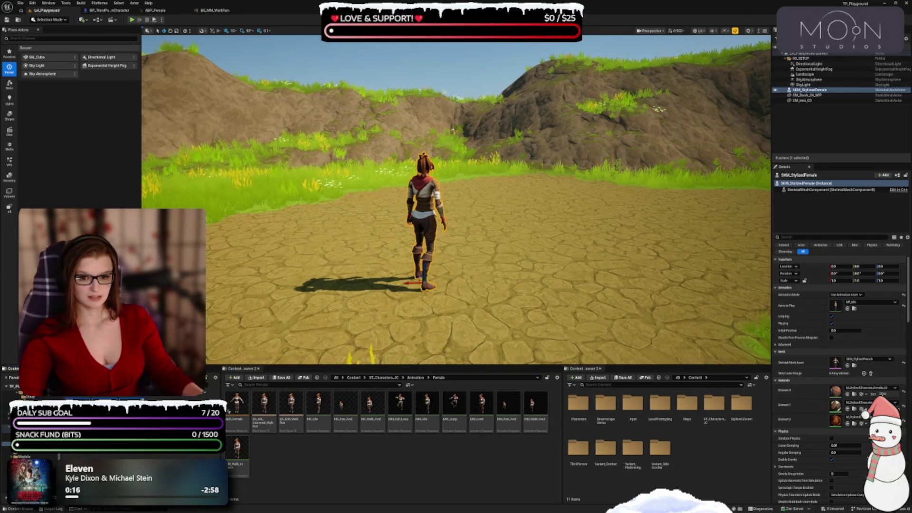
Step: Save the auto-generated source and target IK rigs and the retargeter with Save Selected
key(ctrl+shift+s)
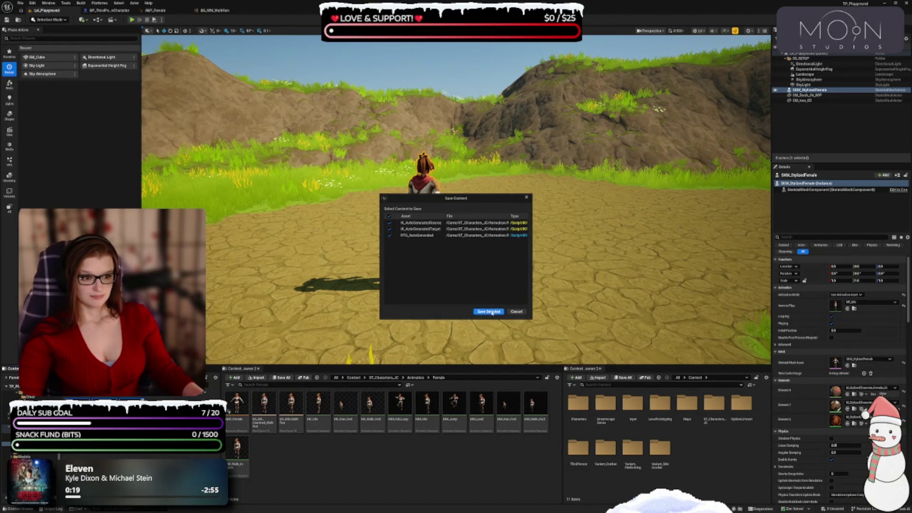
click(489, 312)
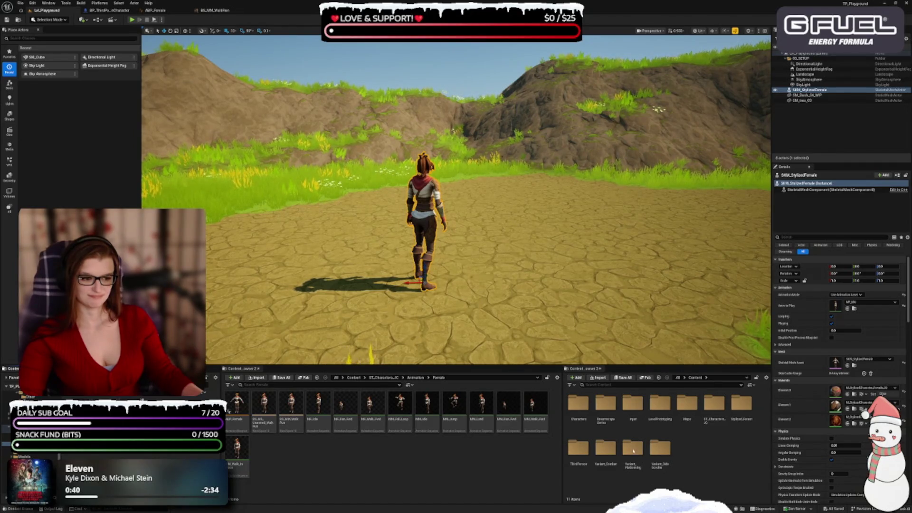
Step: Browse the Mannequin Anims and ThirdPerson Blueprints folders in the second Content Browser
double_click(577, 411)
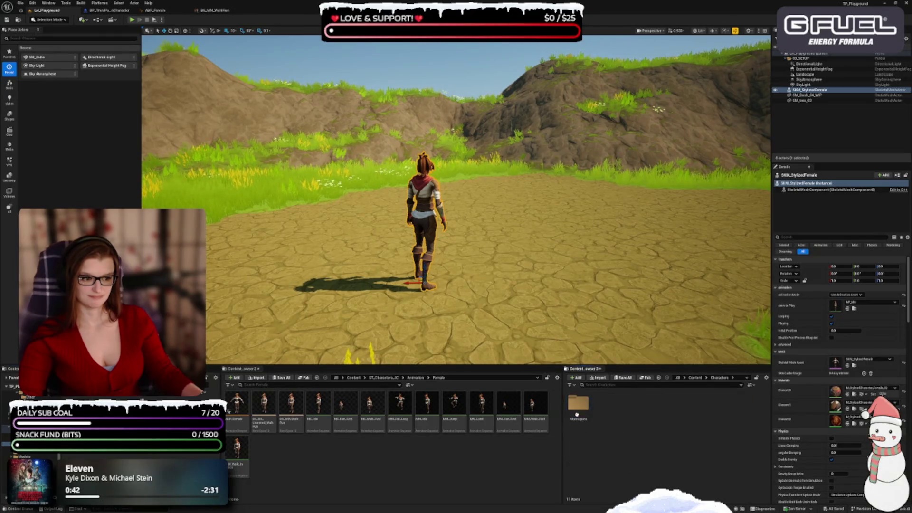
double_click(577, 413)
double_click(578, 411)
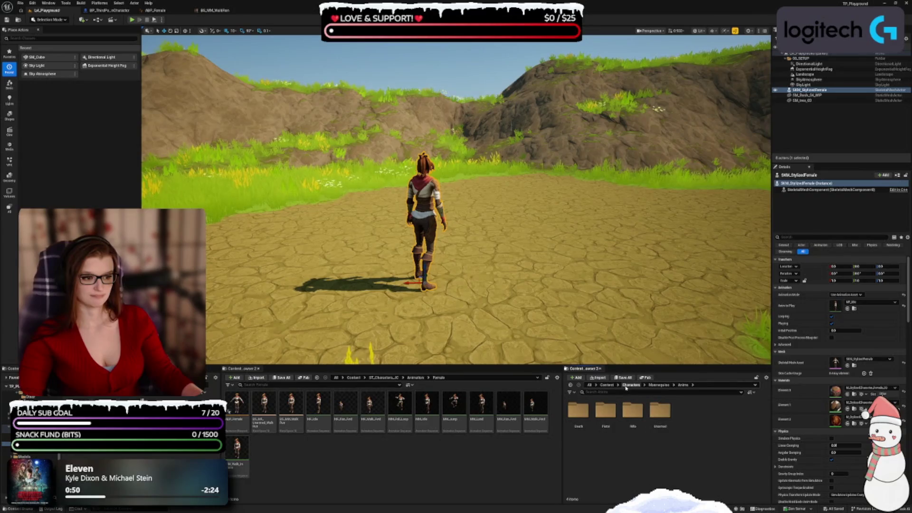
click(625, 386)
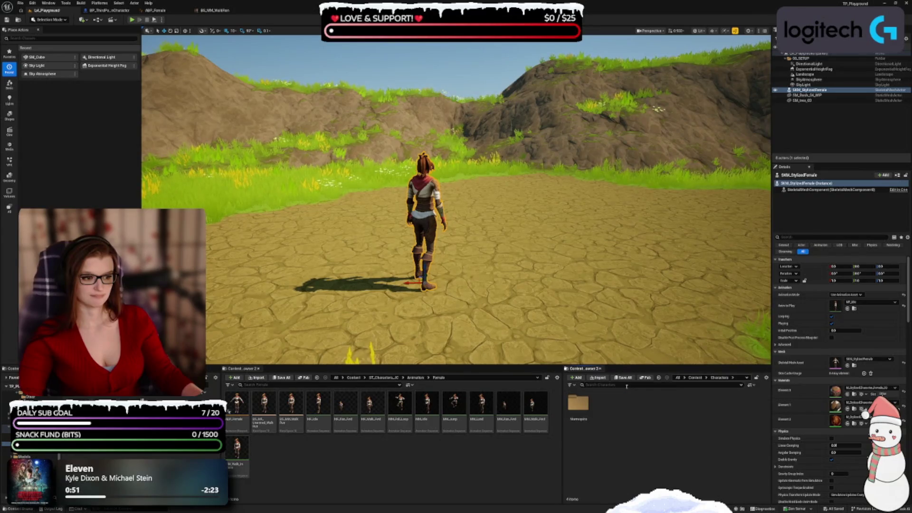
click(695, 377)
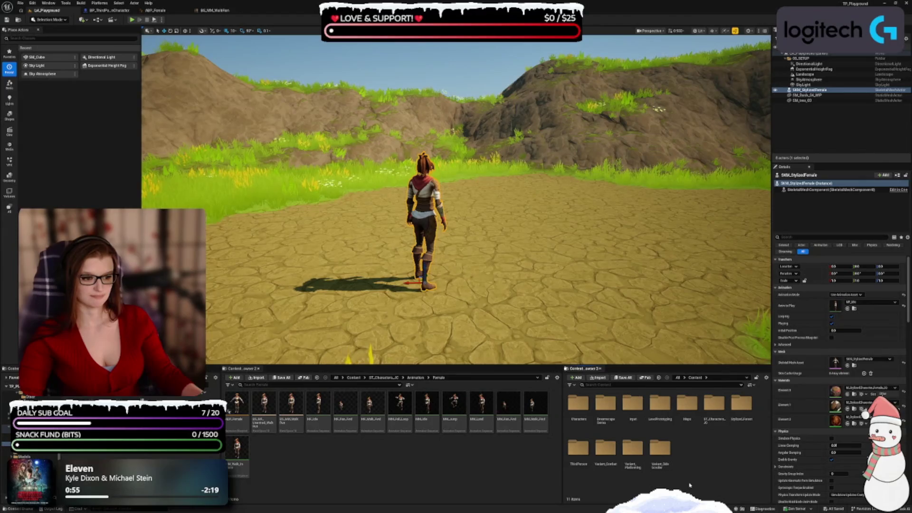
double_click(577, 451)
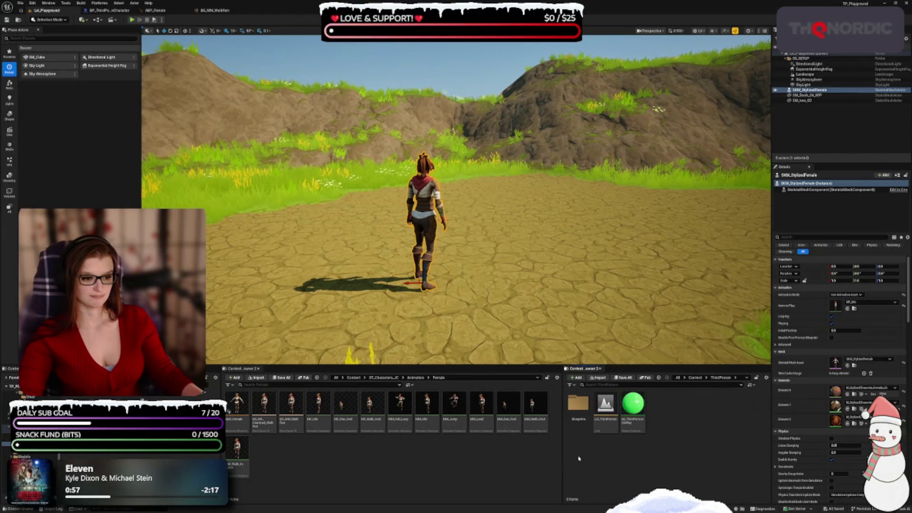
click(573, 419)
double_click(574, 419)
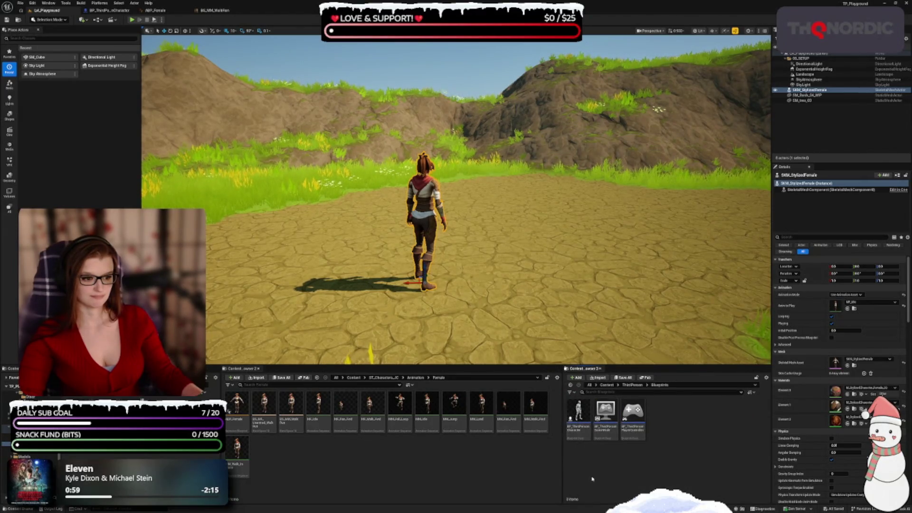
click(608, 385)
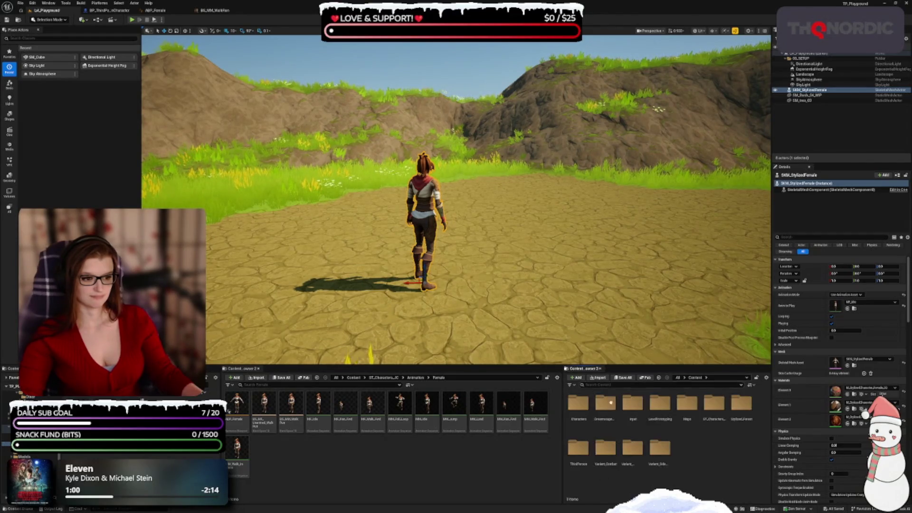
Step: Open Characters > Mannequins > Anims > Unarmed, then bring up the ABP_Female graph
double_click(578, 405)
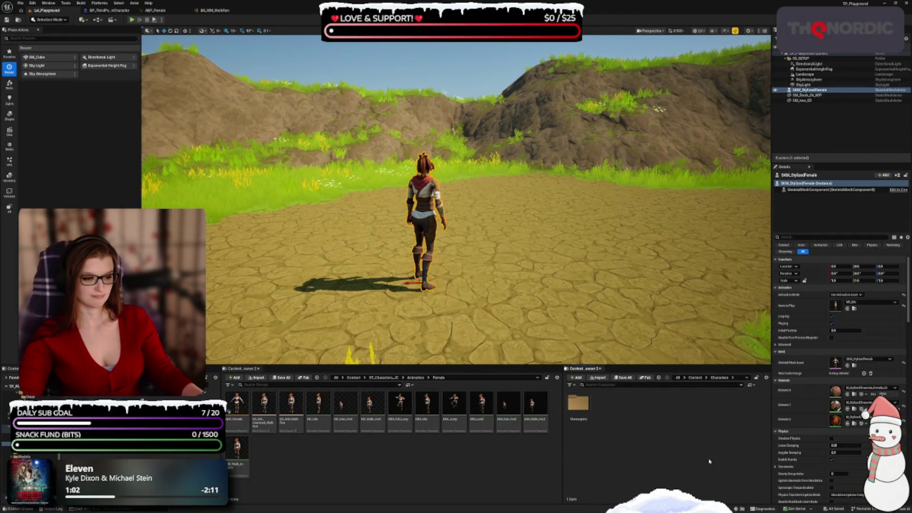
double_click(574, 411)
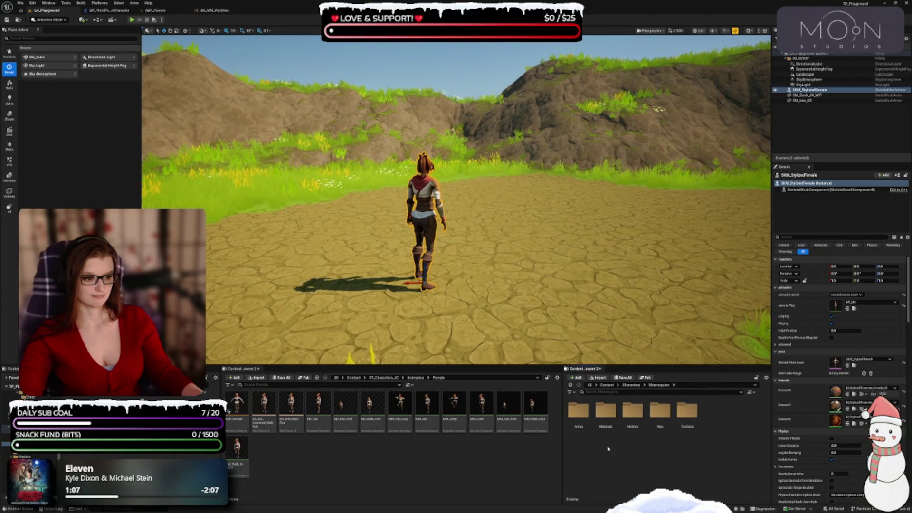
double_click(582, 413)
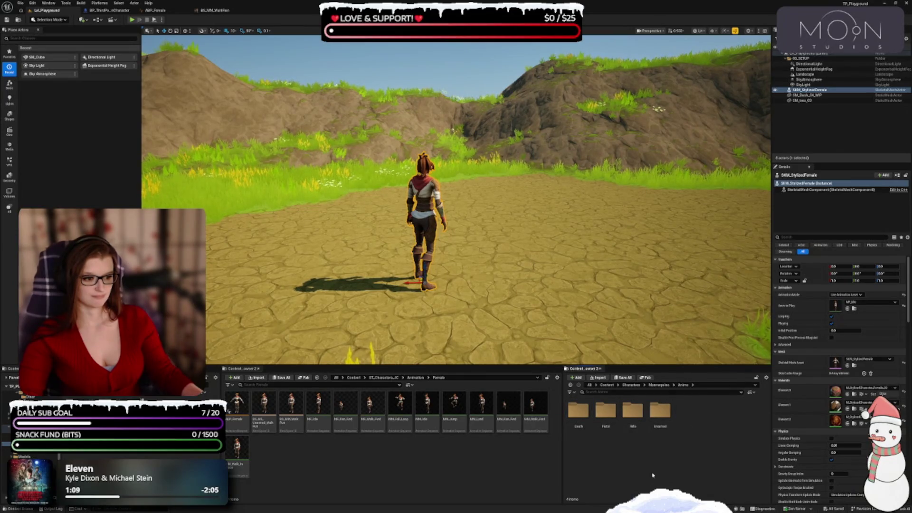
double_click(660, 412)
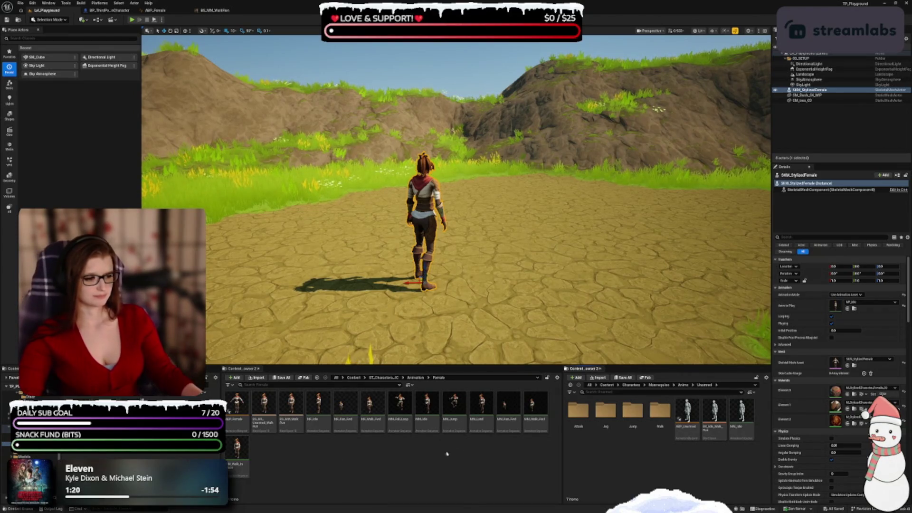
mouse_move(239, 423)
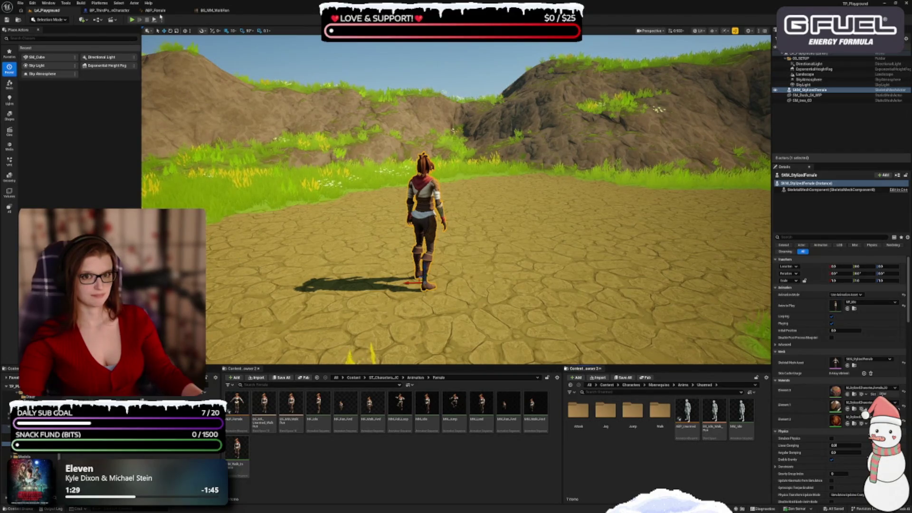
click(155, 10)
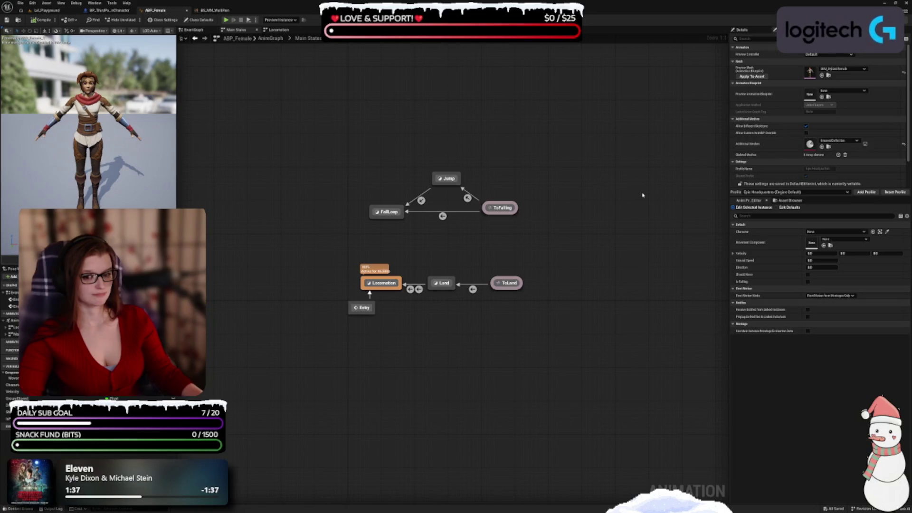
Step: Review BS_MM_WalkRun and ABP_Female, then open the BP_ThirdPersonCharacter event graph
click(214, 10)
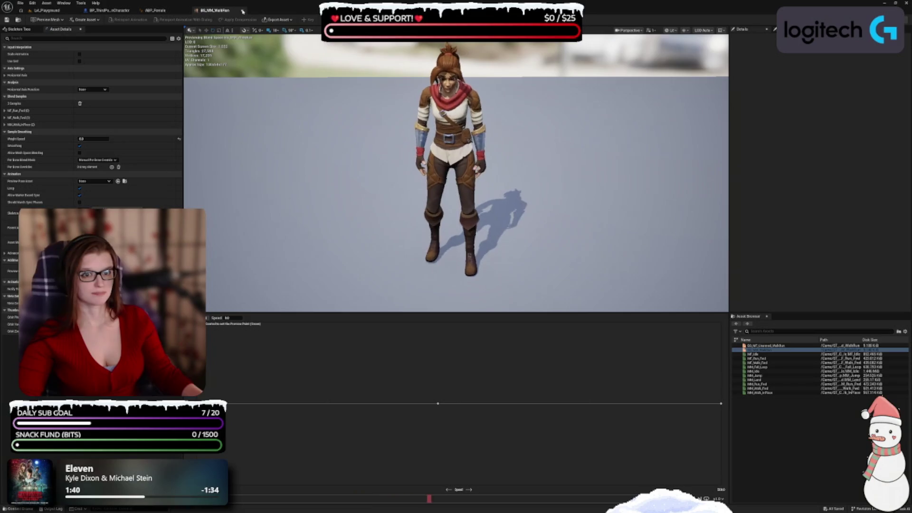
click(175, 12)
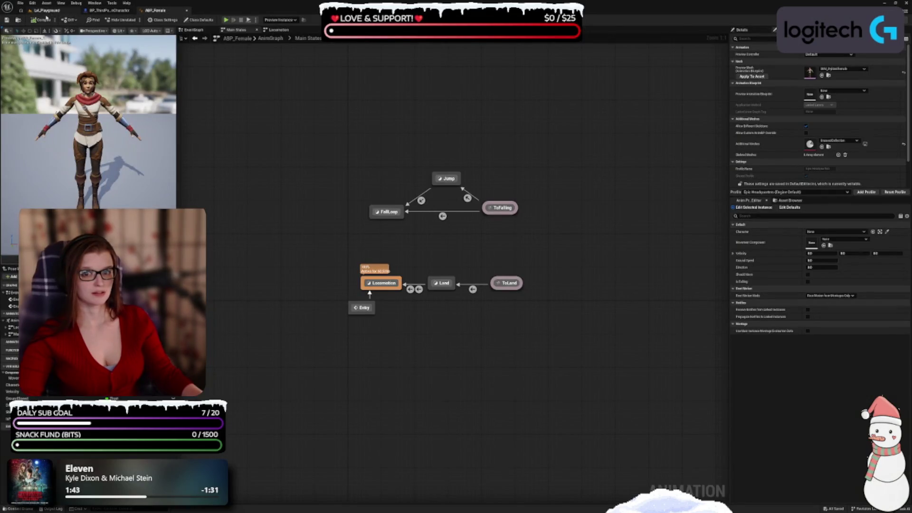
click(47, 11)
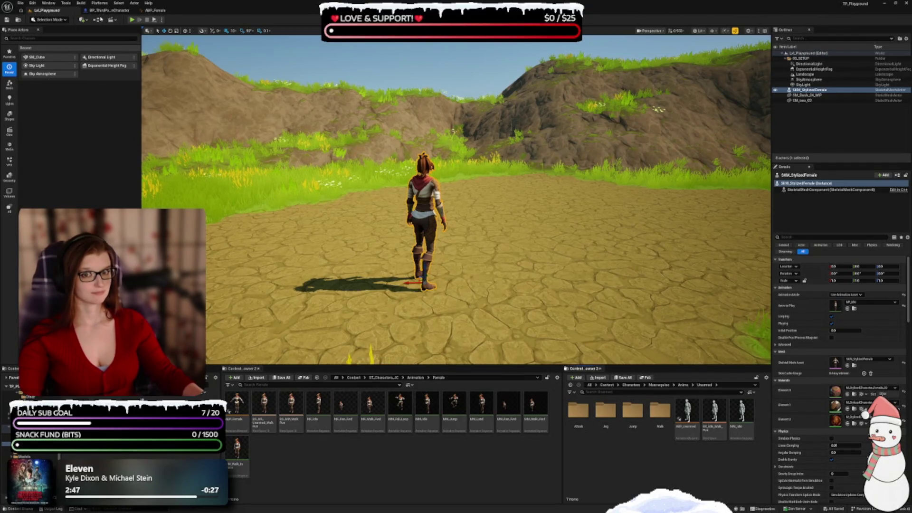
click(108, 10)
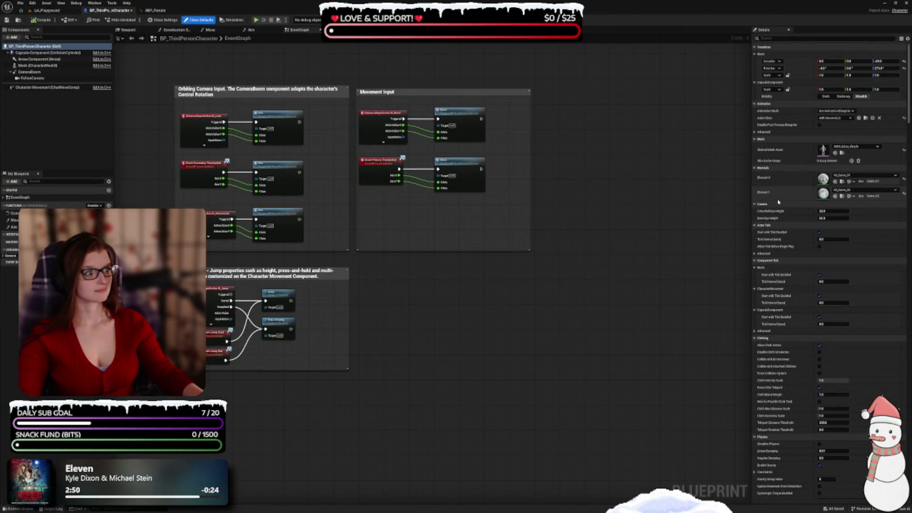
Step: Inspect the mesh's Advanced animation settings and Anim Class list unchanged, then return to lvl_Playground
click(765, 133)
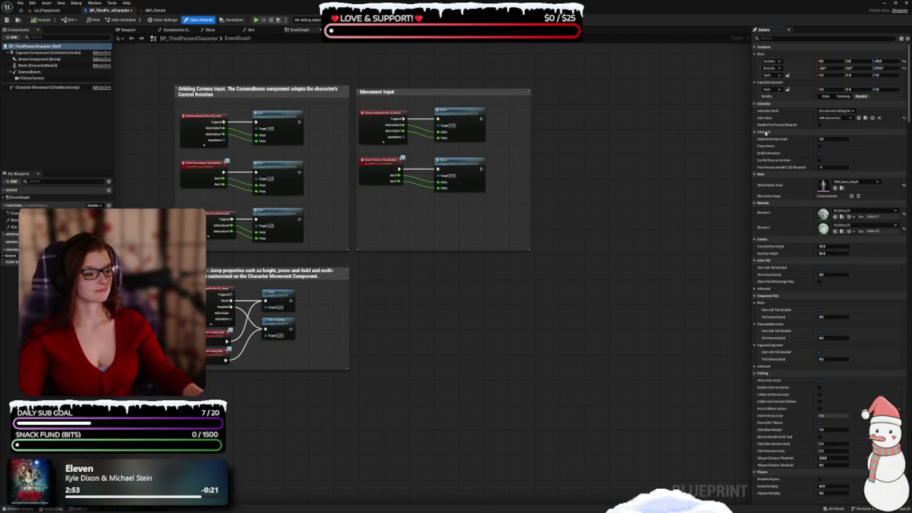
click(765, 132)
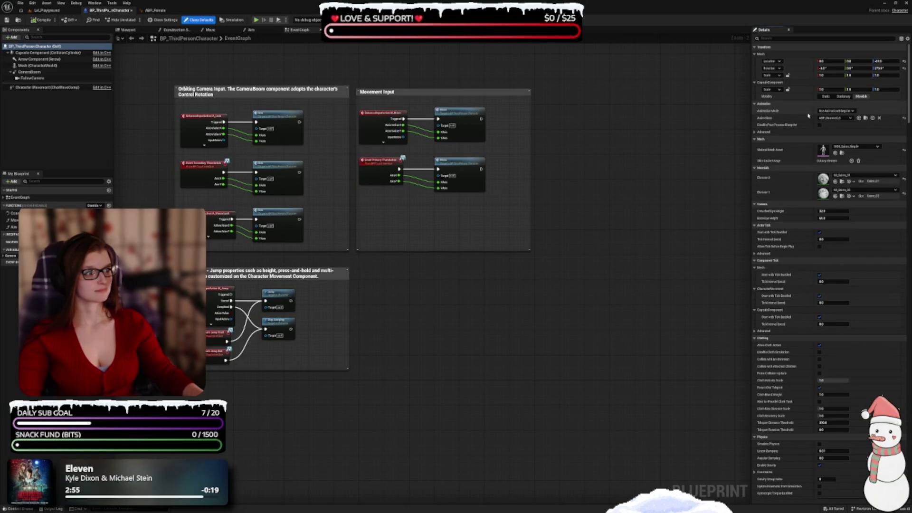
click(834, 118)
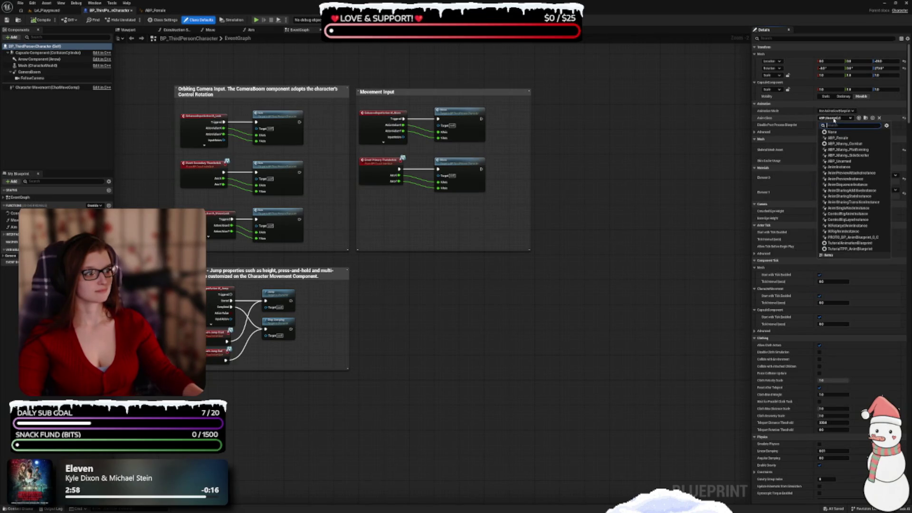
click(835, 119)
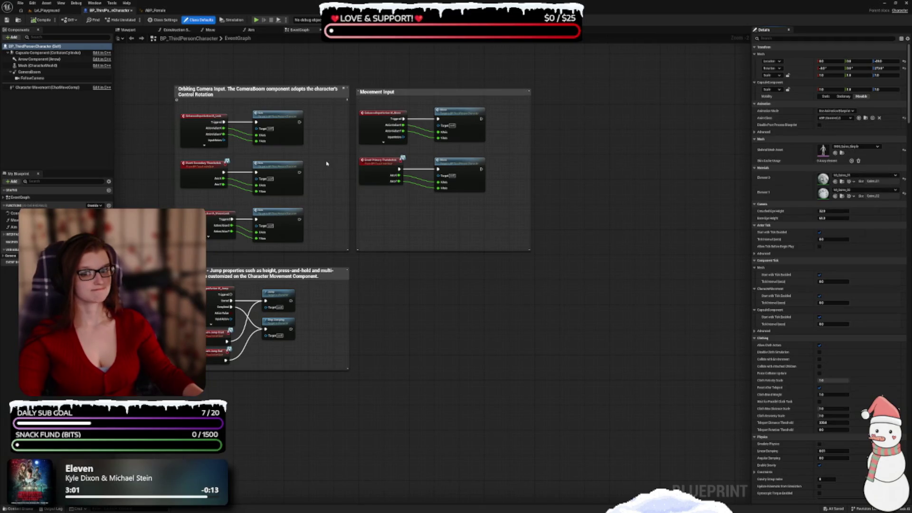
scroll(778, 325, down, 1)
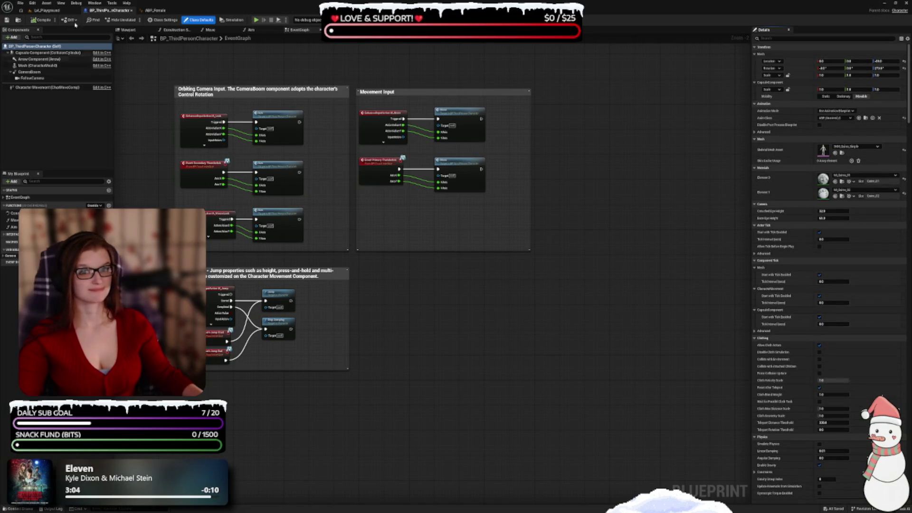
click(47, 10)
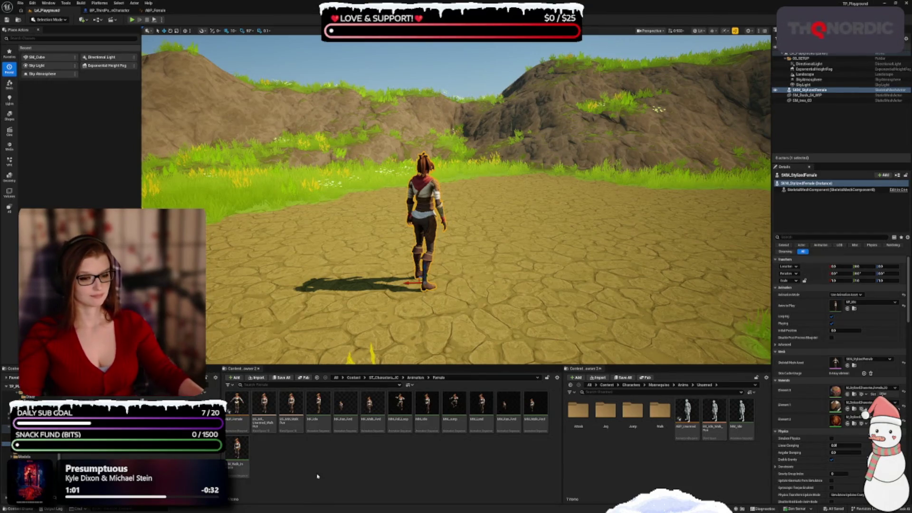
Step: Browse to Mannequins > Anims > Unarmed > Walk and select MF_Unarmed_Walk_Bwd
click(660, 385)
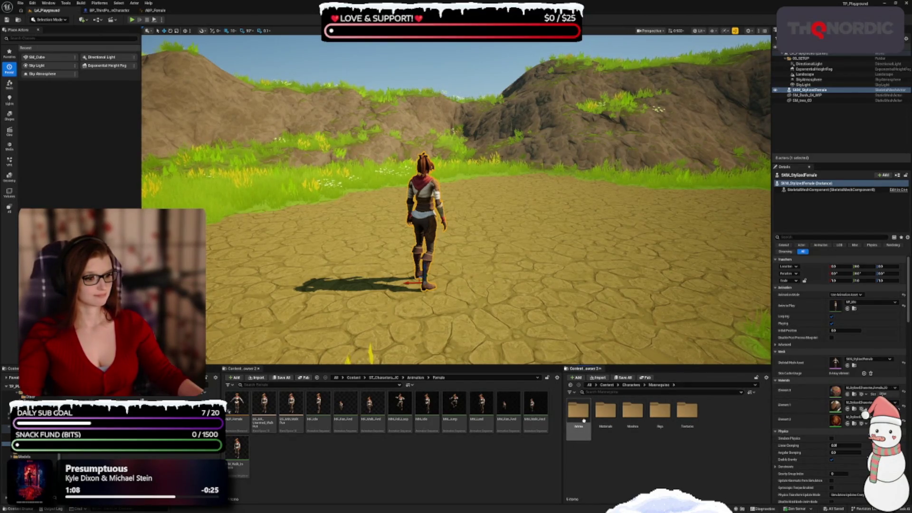
double_click(657, 418)
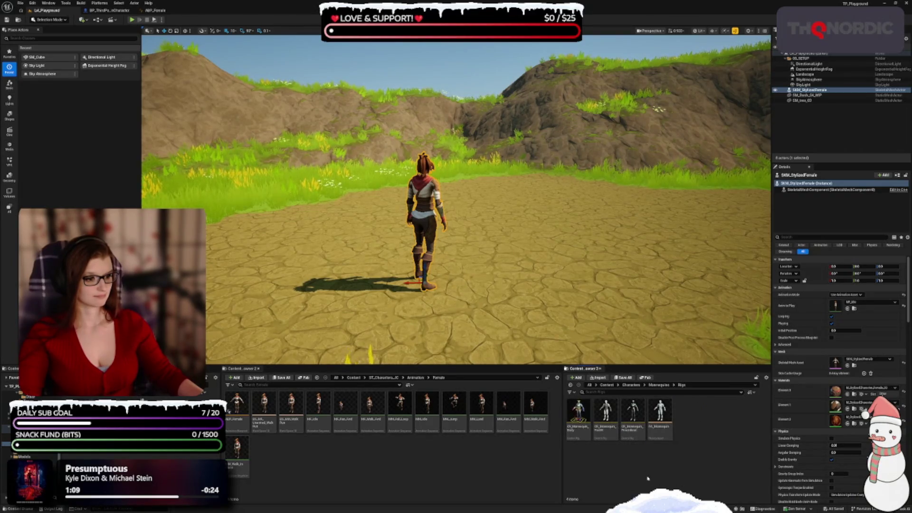
click(661, 384)
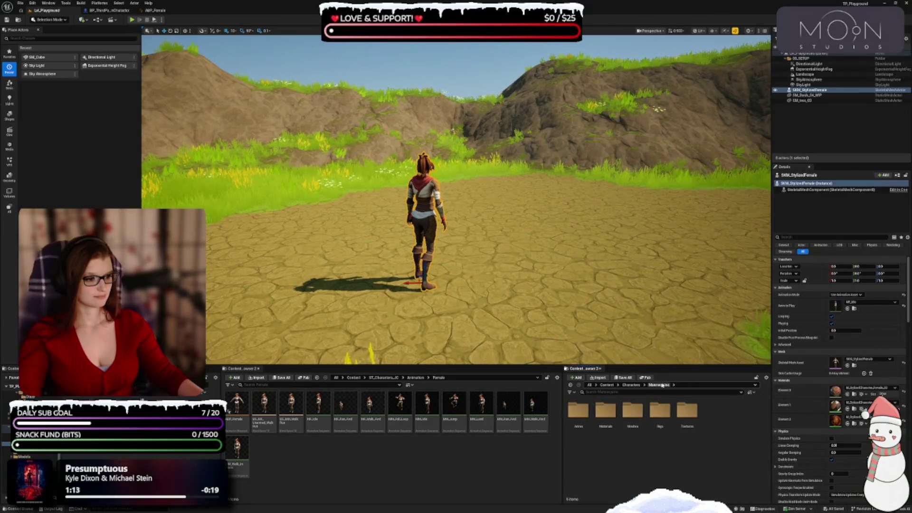
double_click(578, 409)
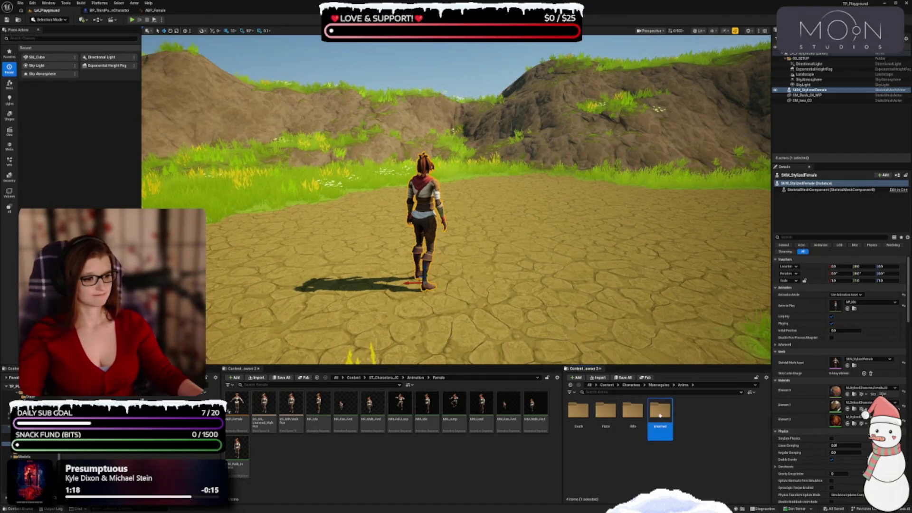
double_click(660, 414)
click(579, 418)
double_click(579, 418)
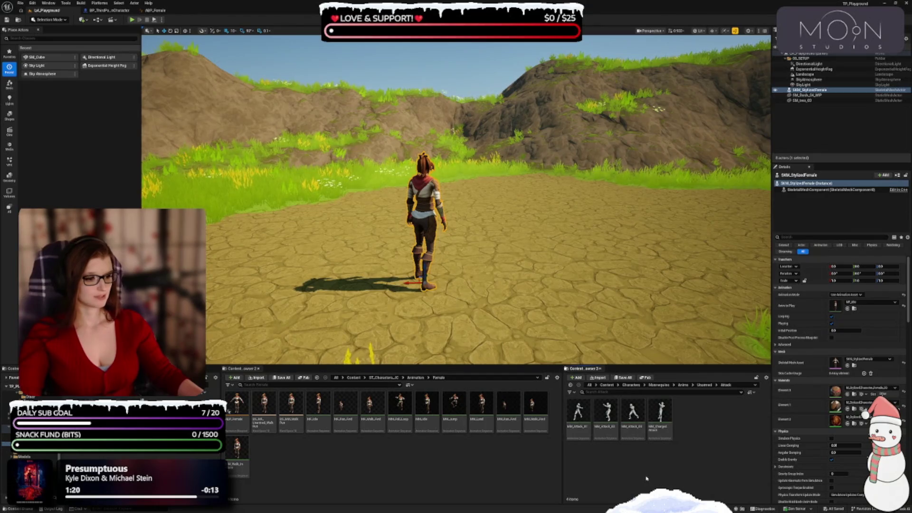
click(705, 384)
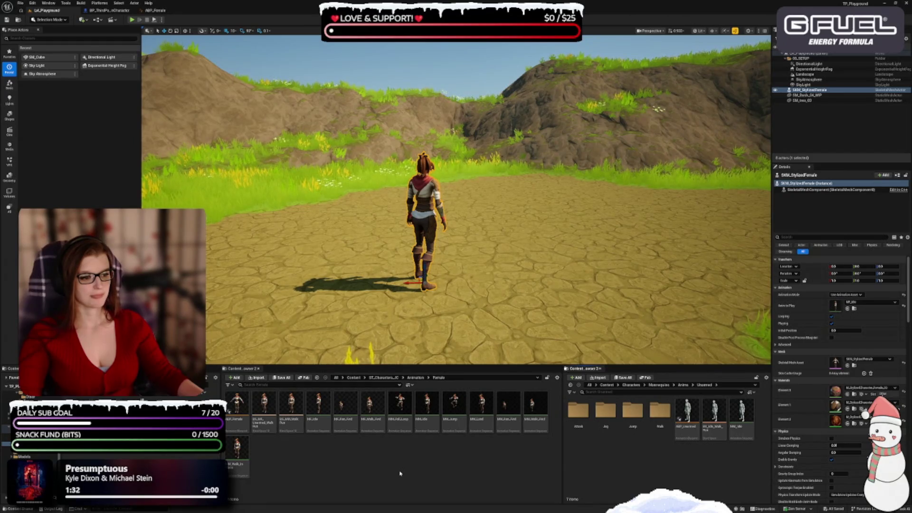
double_click(660, 411)
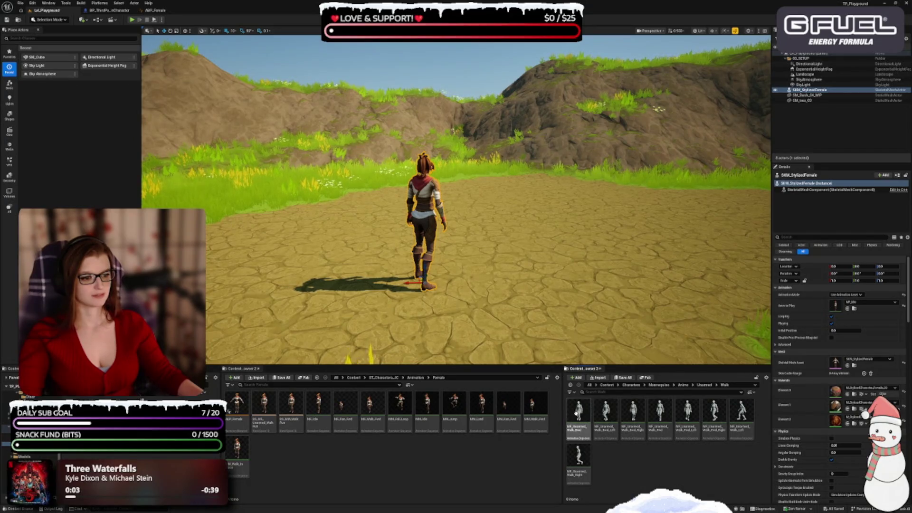
click(577, 413)
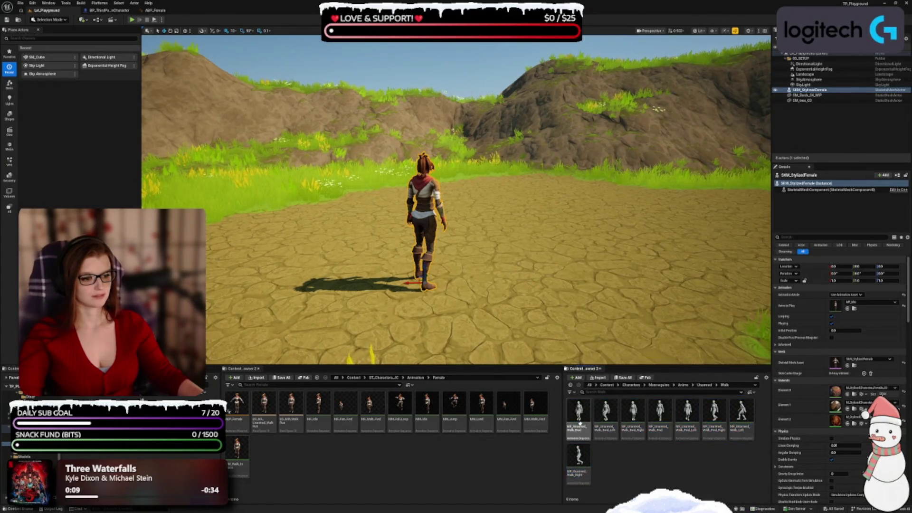
Step: Launch Retarget Animations for MF_Unarmed_Walk_Bwd from its context menu
right_click(578, 421)
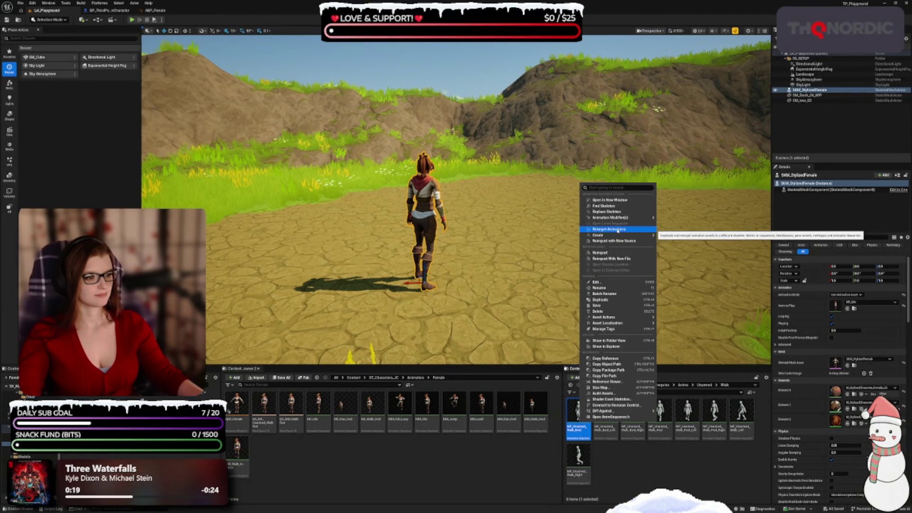
click(618, 229)
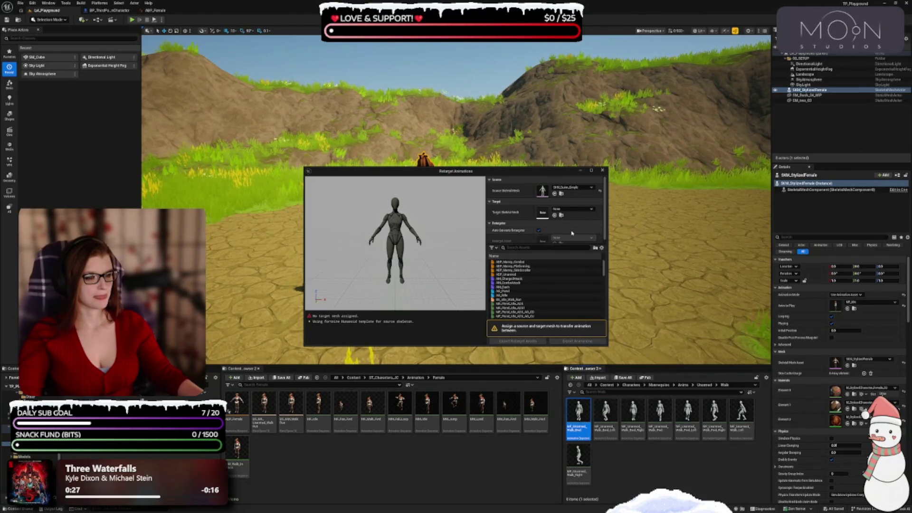
Step: Target SKM_StylizedFemale, scroll through the previewed animations, and close the Retarget Animations window
click(572, 209)
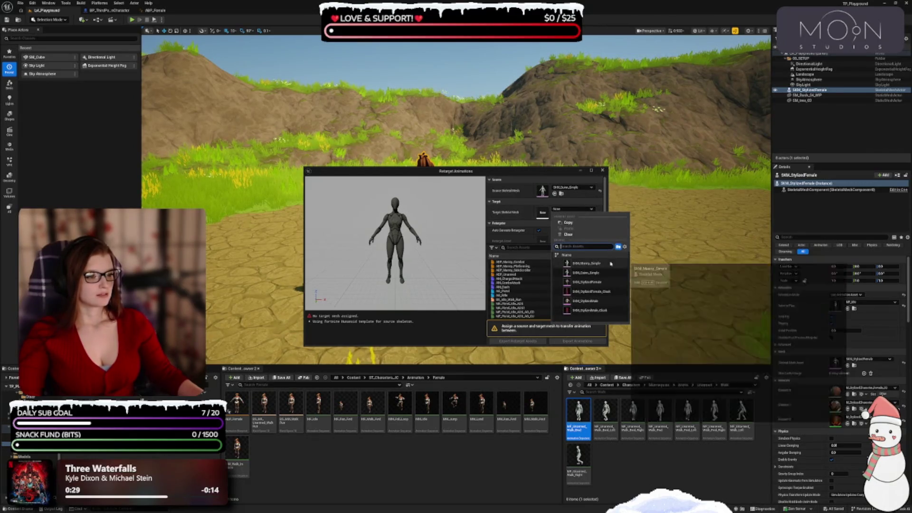
click(605, 284)
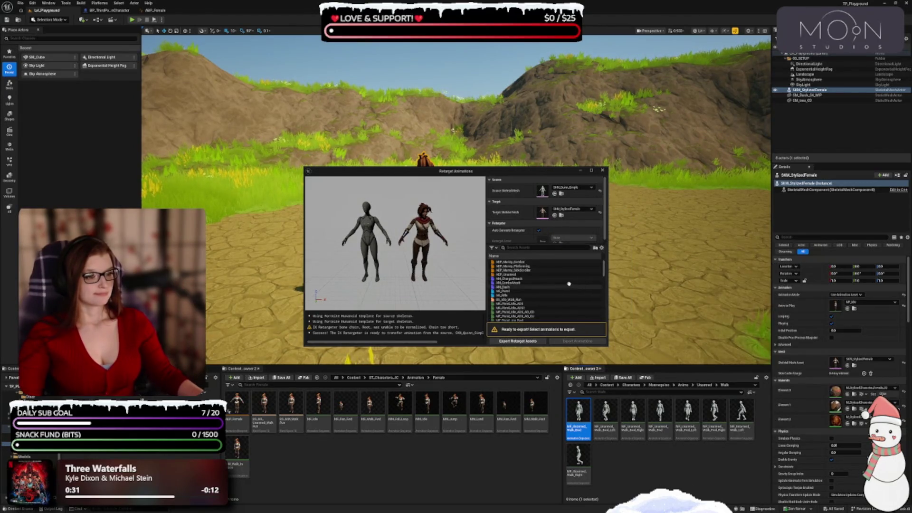
scroll(512, 226, down, 1)
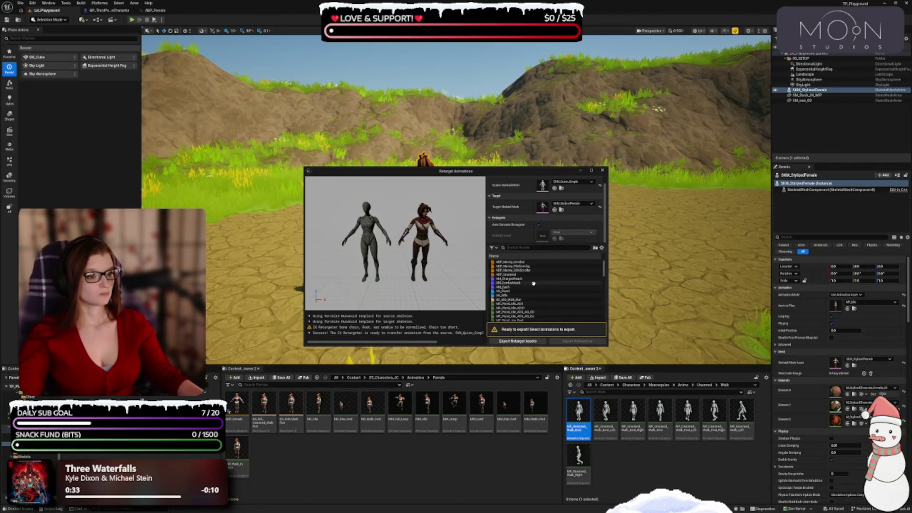
scroll(551, 300, down, 5)
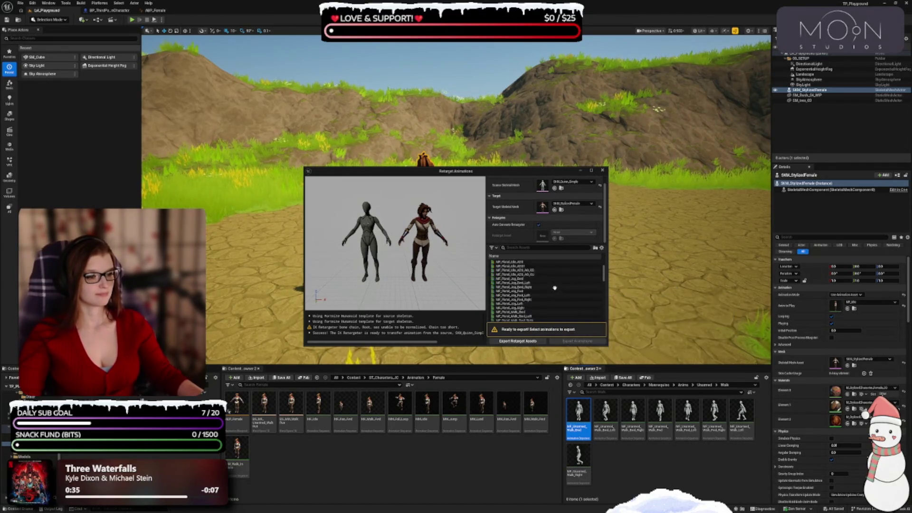
scroll(553, 301, down, 10)
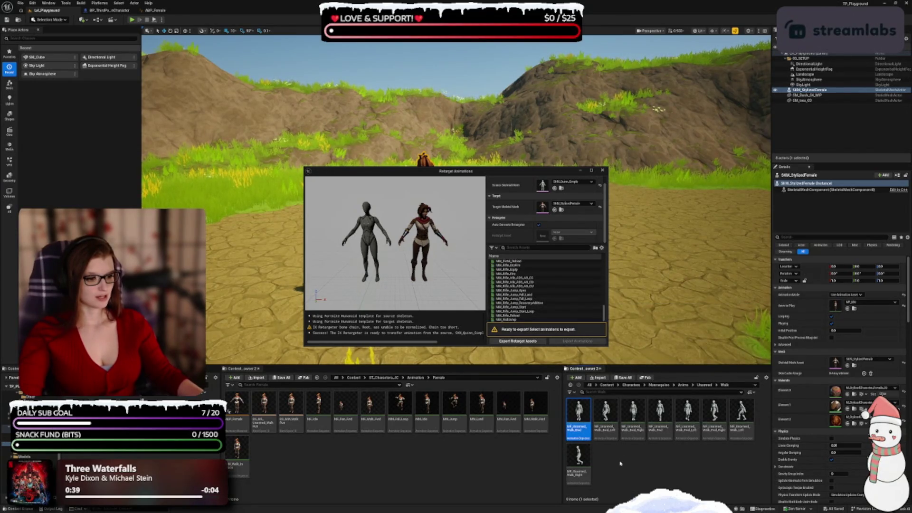
click(603, 170)
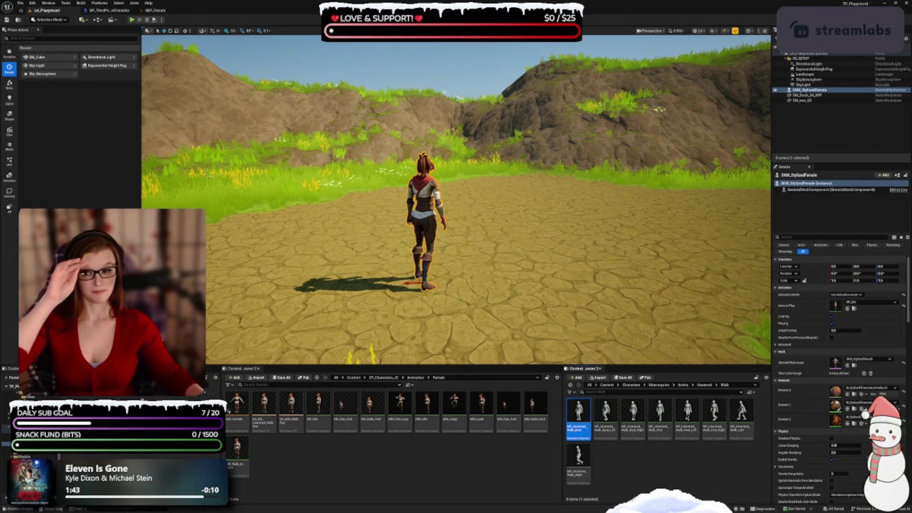
Step: Orbit the camera right so the stylized female sits left of centre against the rocky hills
drag(428, 228, 494, 221)
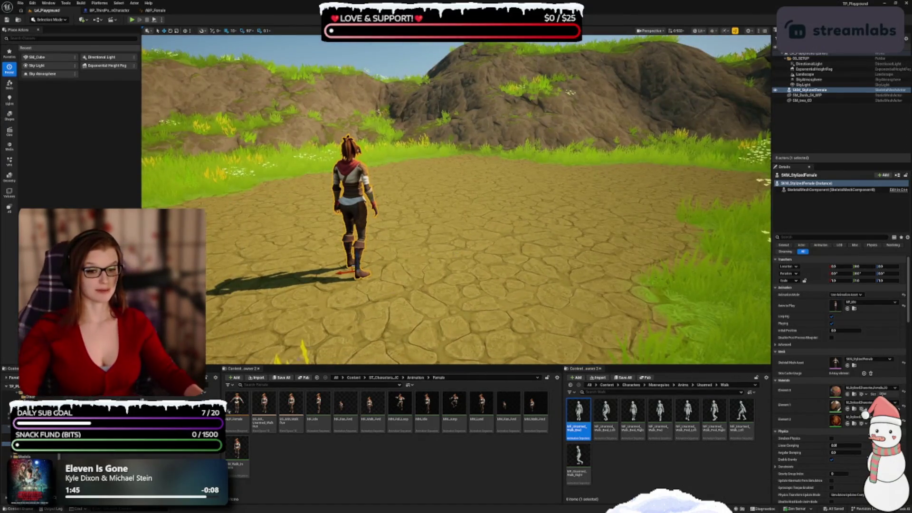